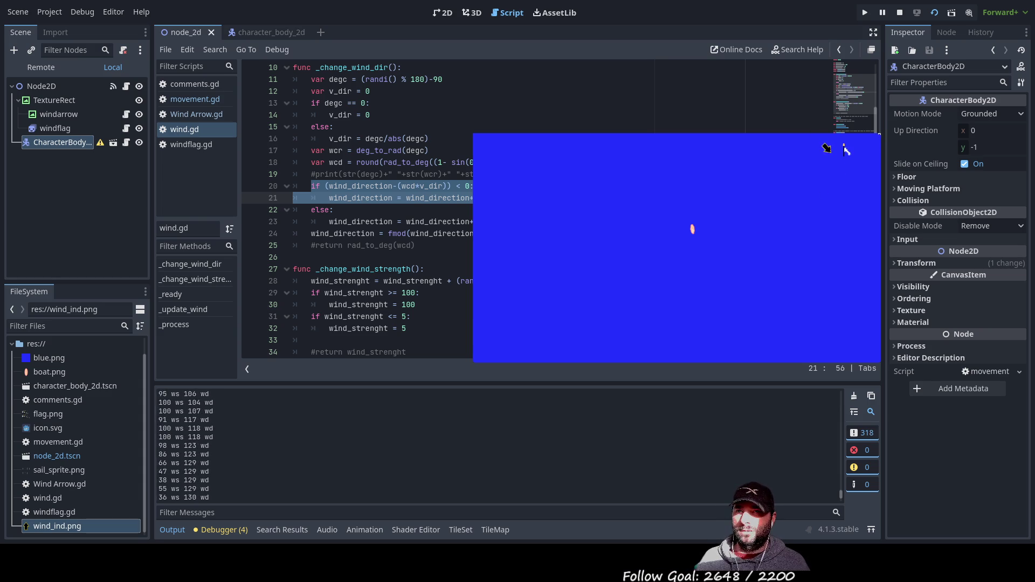
Stop the running game and return to the character_body_2d boat scene's movement.gd script
left_click(900, 12)
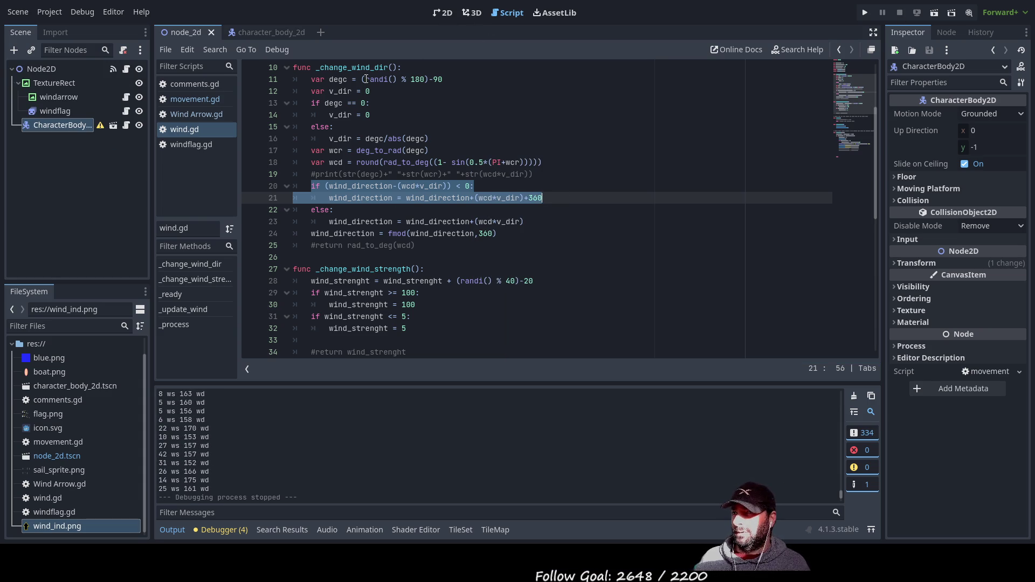
left_click(257, 33)
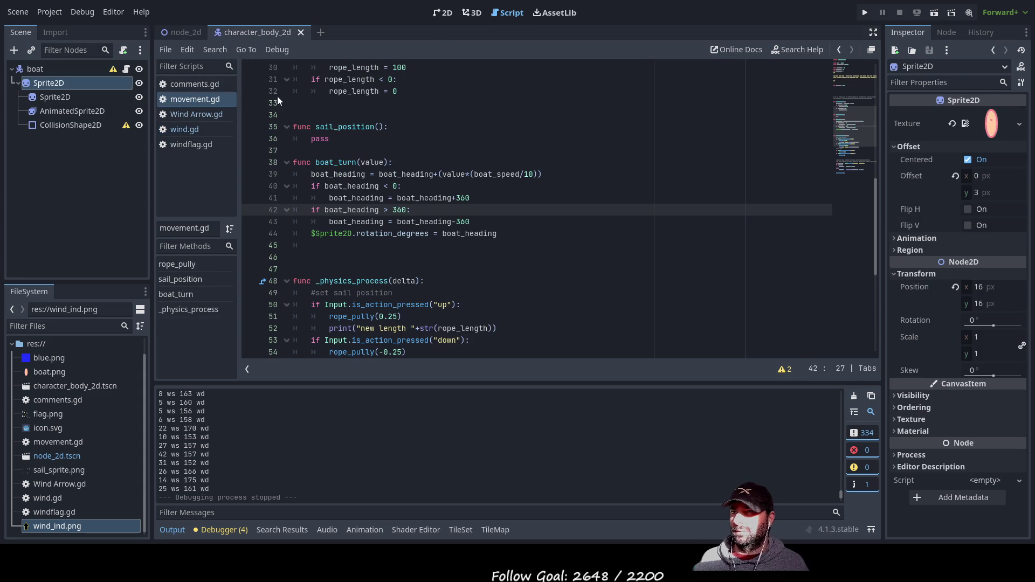
In the 2D view, select the boat's Sprite2D and drag its corner handle to enlarge it
left_click(441, 12)
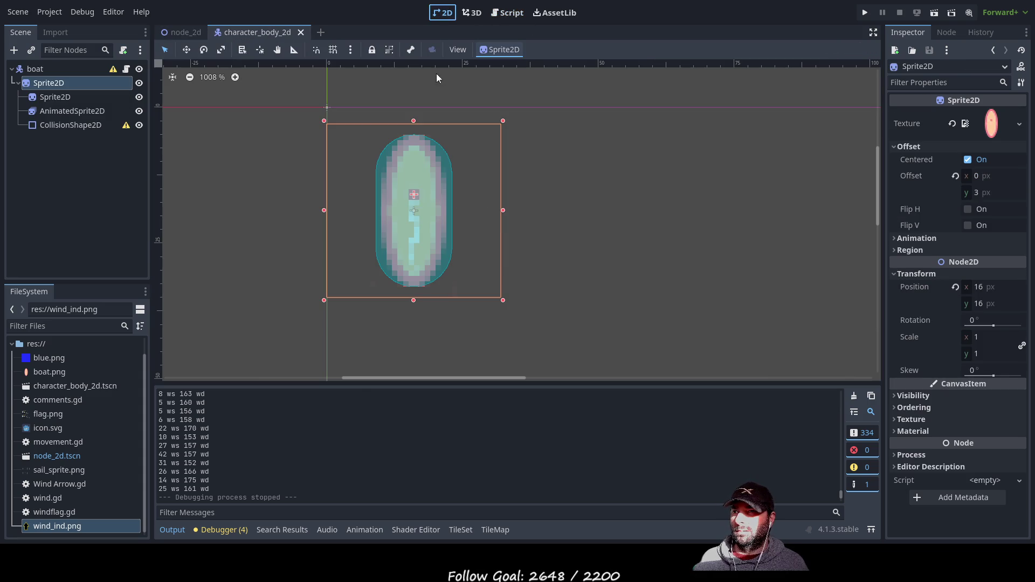
left_click(44, 68)
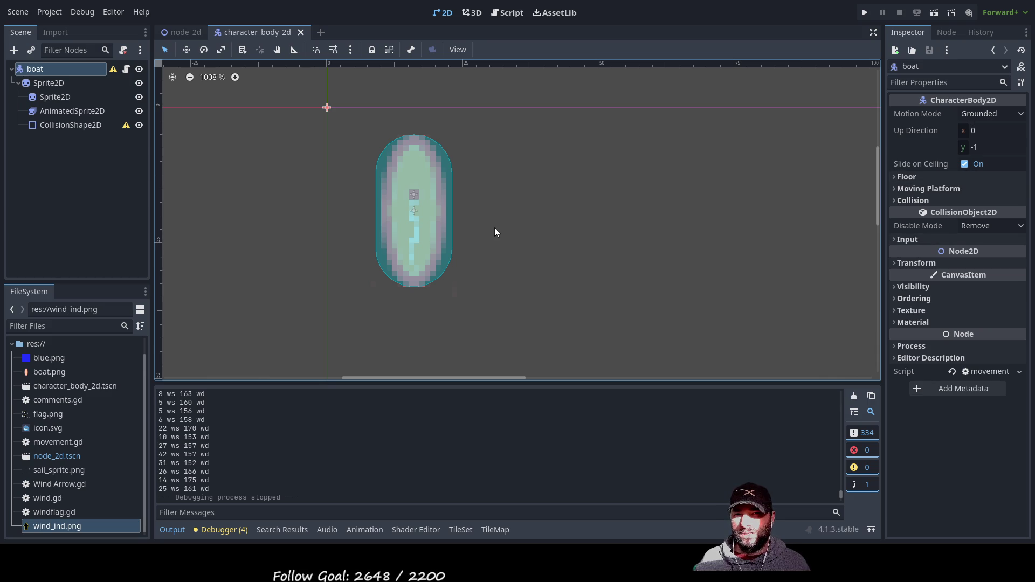
left_click(50, 82)
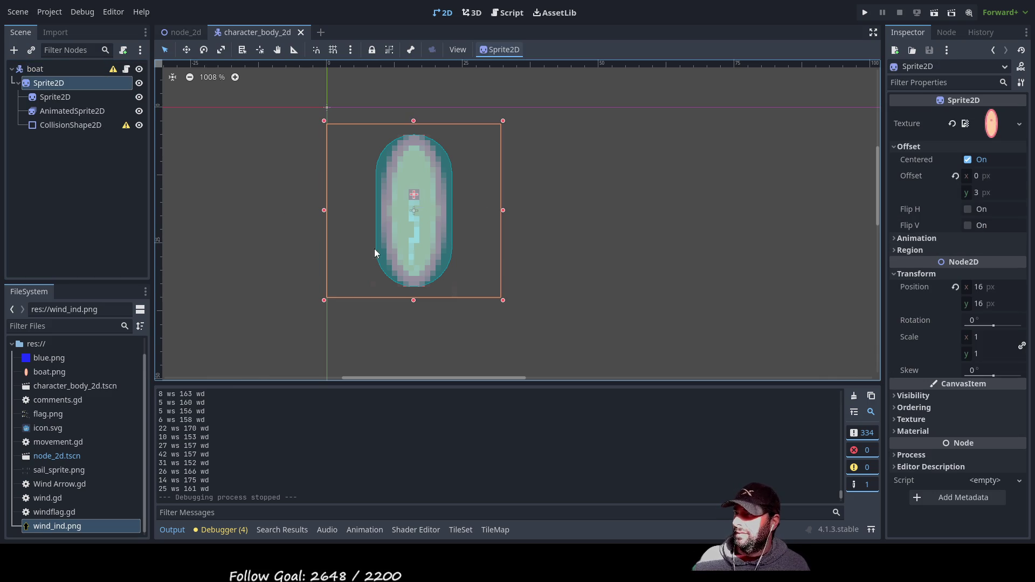
mouse_move(503, 299)
left_mouse_down()
mouse_move(569, 355)
mouse_move(619, 347)
mouse_move(627, 381)
left_mouse_up()
scroll(621, 350, "down", 2)
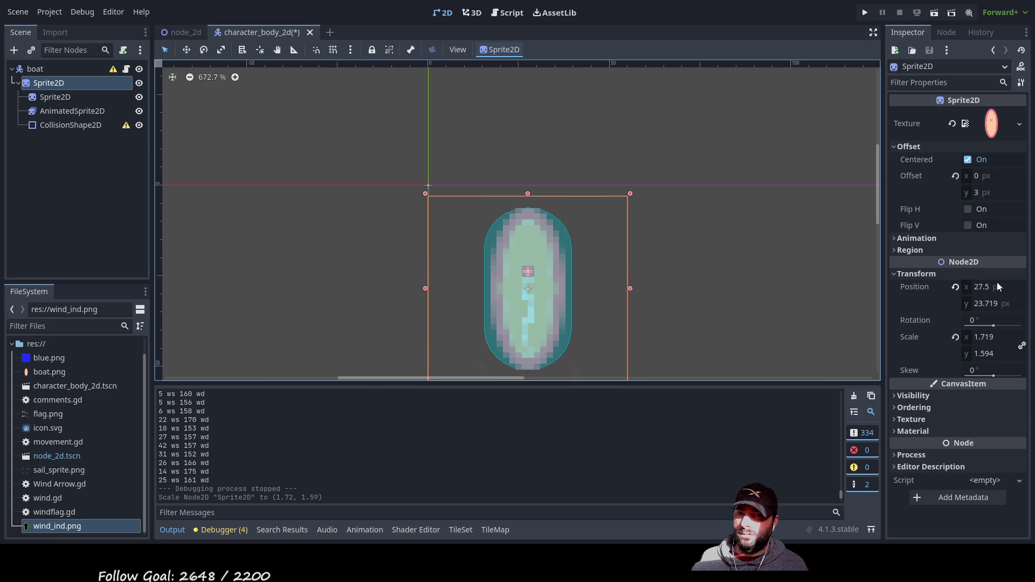
mouse_move(702, 296)
left_mouse_down()
mouse_move(651, 226)
mouse_move(583, 194)
left_mouse_up()
mouse_move(512, 280)
left_mouse_down()
mouse_move(576, 341)
mouse_move(561, 327)
left_mouse_up()
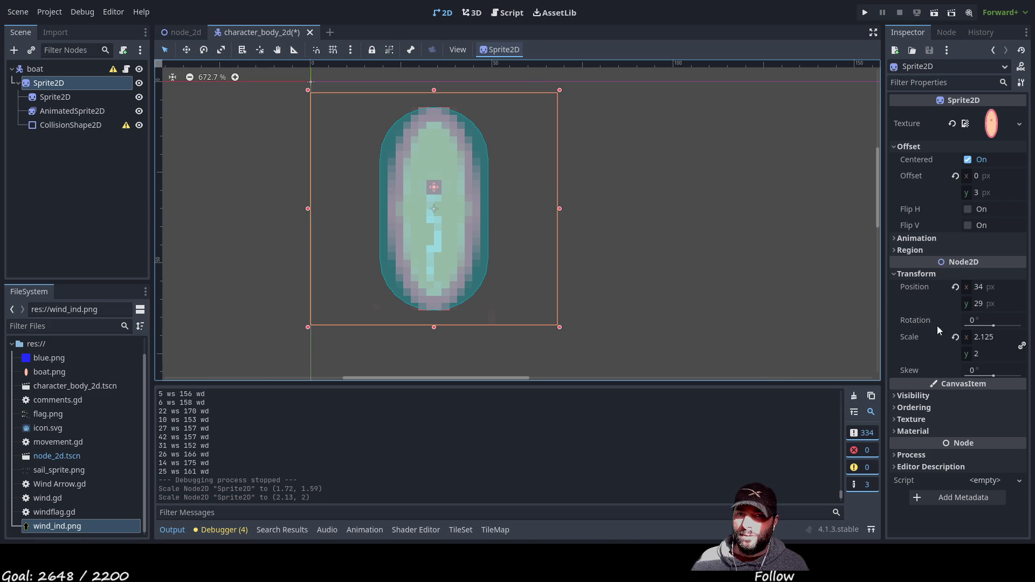
Set the sprite's Transform Scale x to 2, giving a 2 by 1.882 scale
left_click(979, 338)
mouse_move(994, 336)
left_mouse_down()
mouse_move(952, 353)
mouse_move(1030, 356)
left_mouse_up()
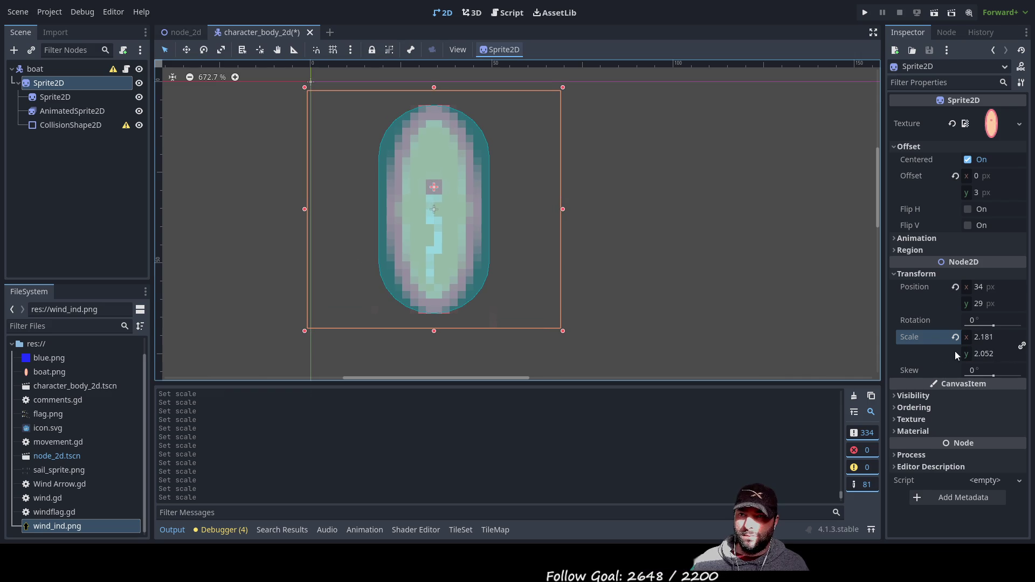
left_click(982, 340)
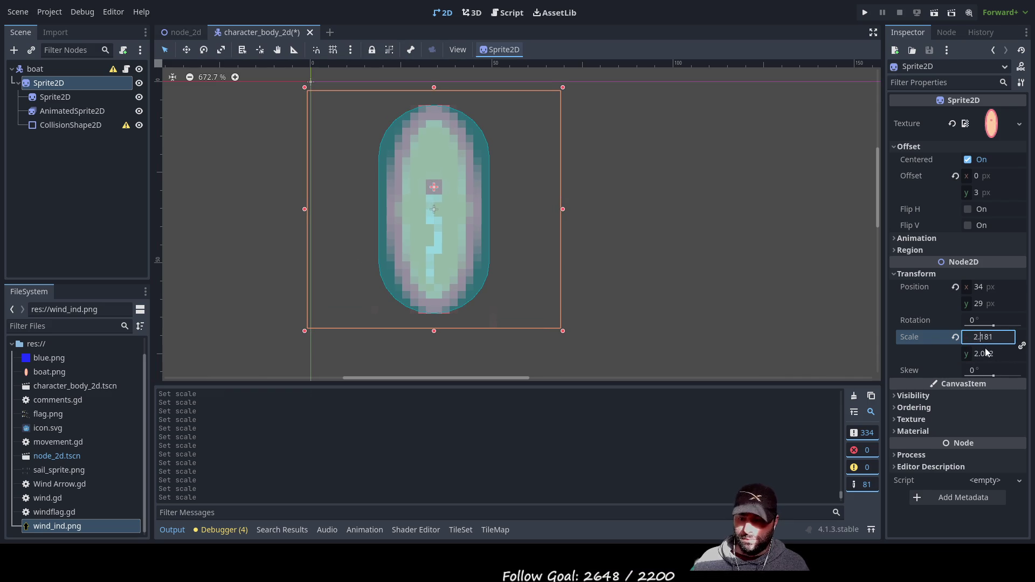
key("BackSpace")
key("BackSpace")
key("BackSpace")
key("Return")
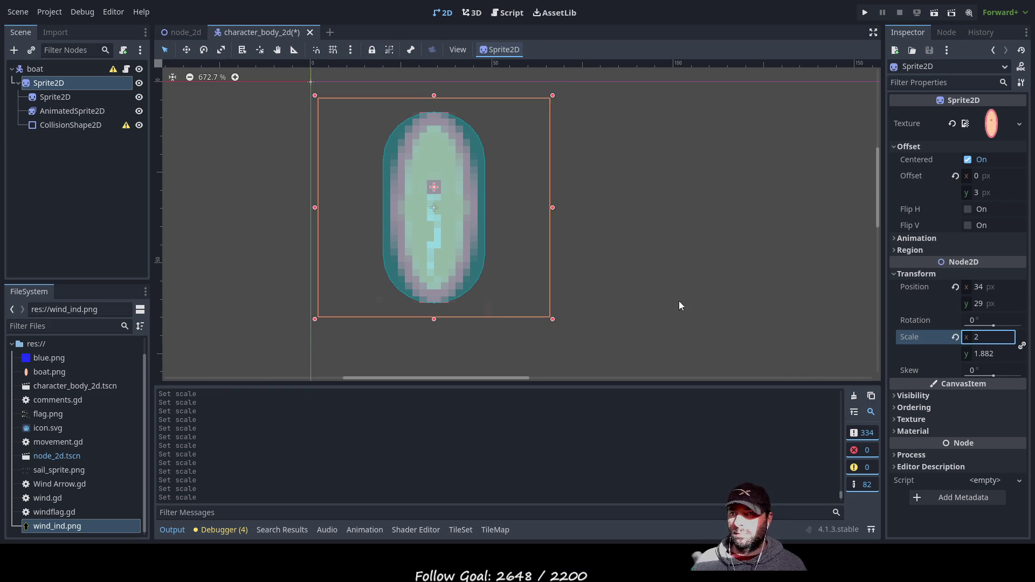
left_click(674, 300)
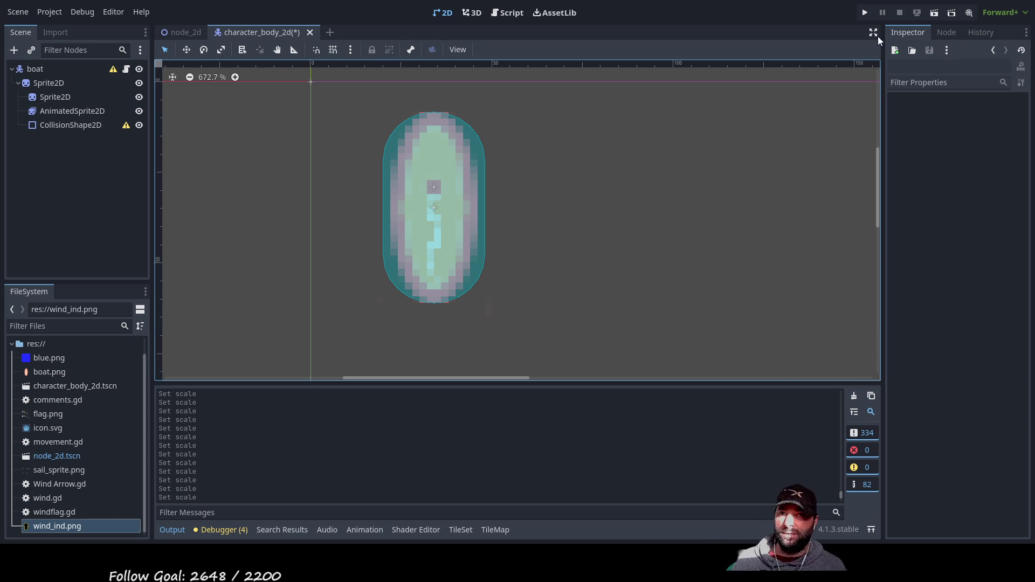
Test-run the main node_2d scene, stop it with F8, then run it again
left_click(186, 32)
left_click(934, 13)
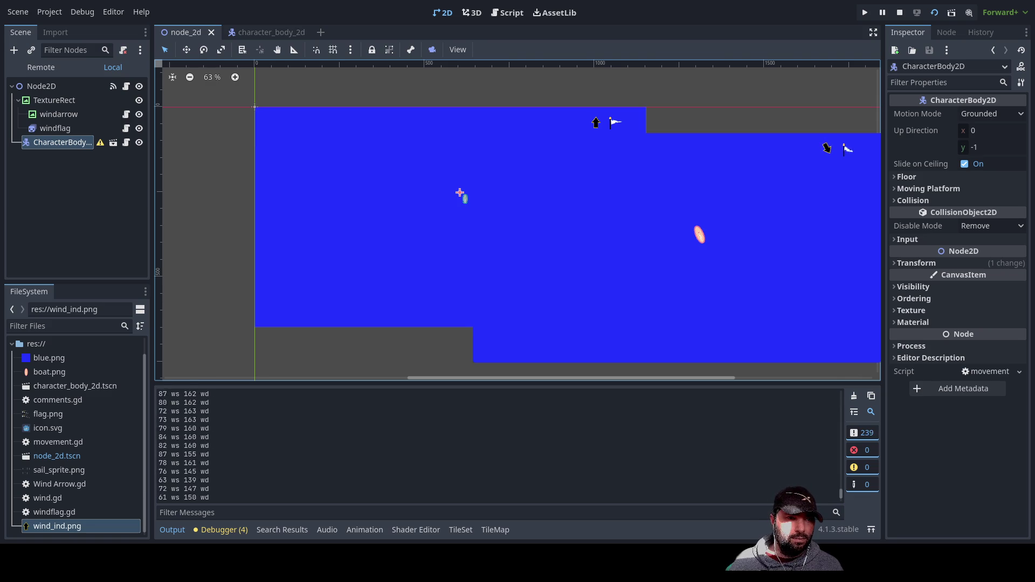
key("alt+Tab")
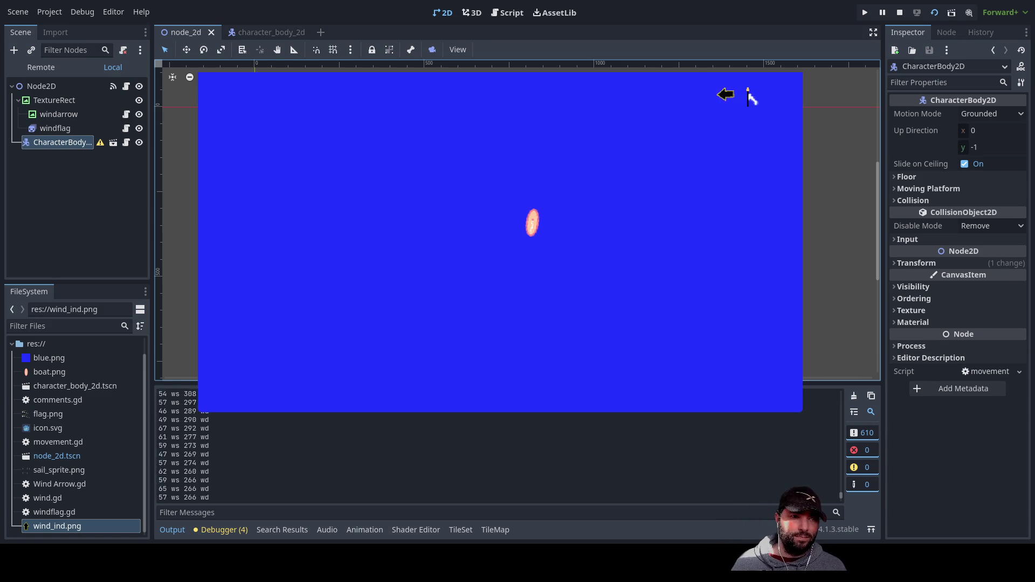
key("alt+Tab")
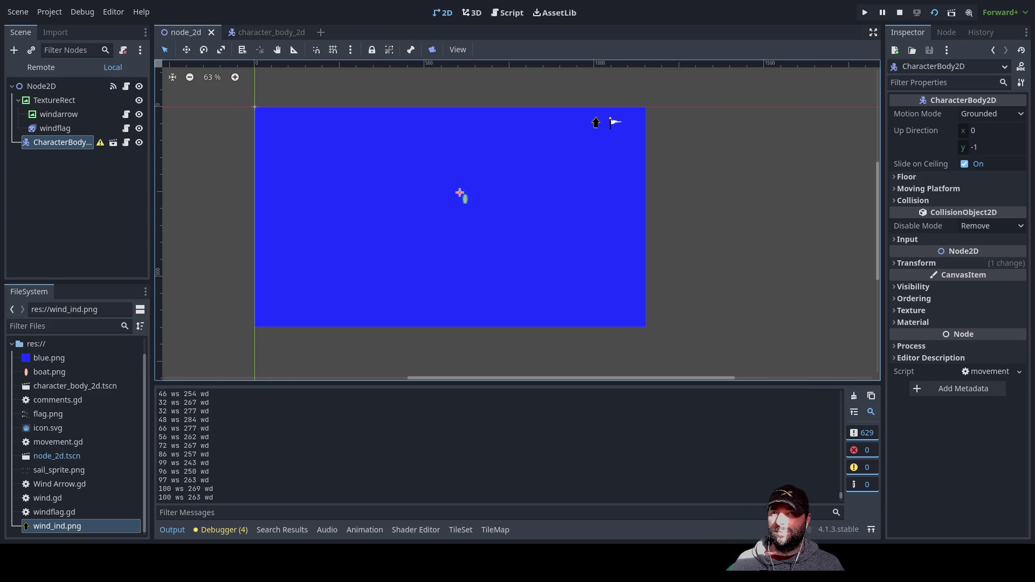
key("F8")
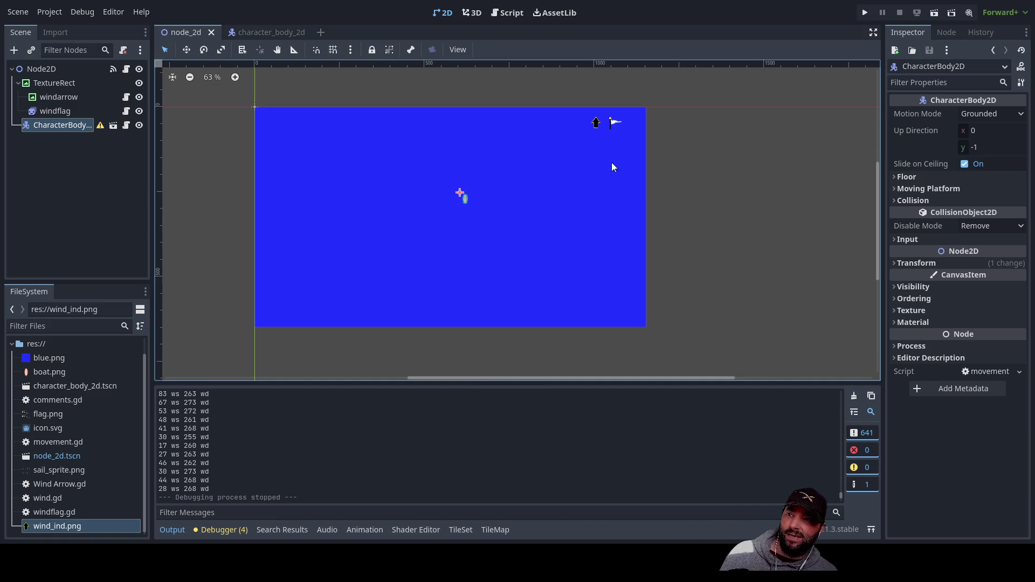
left_click(936, 16)
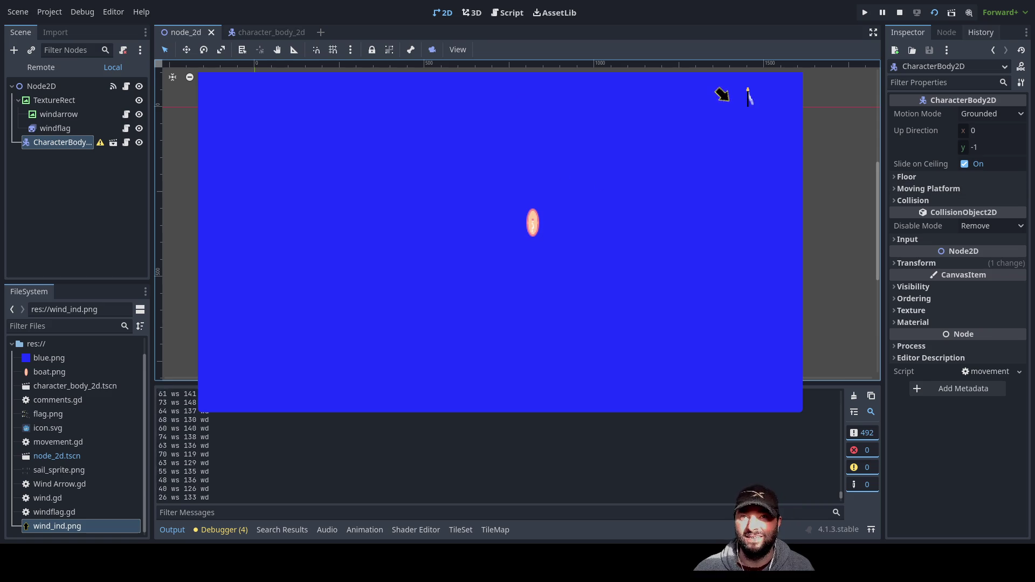
key("F8")
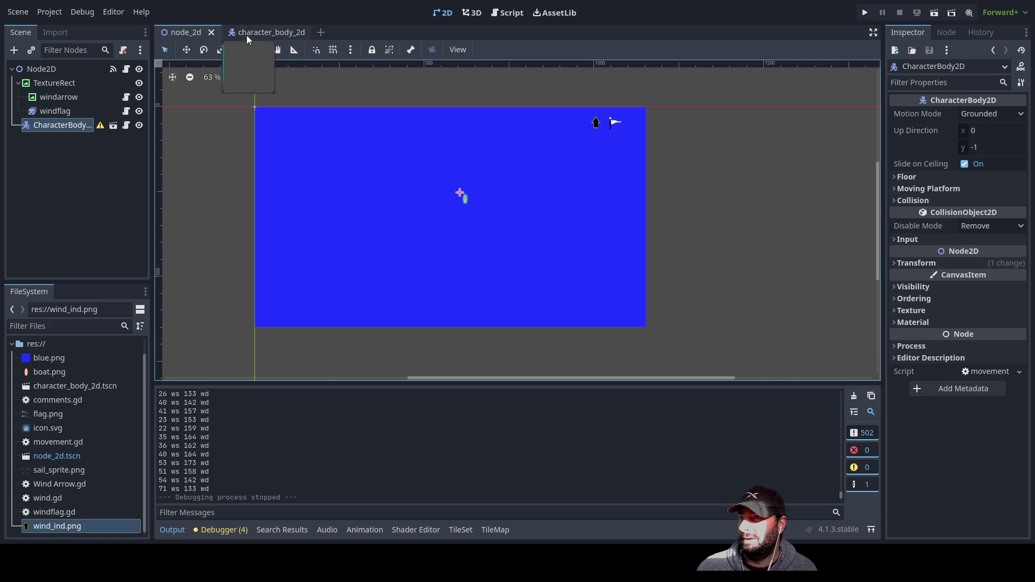
left_click(507, 12)
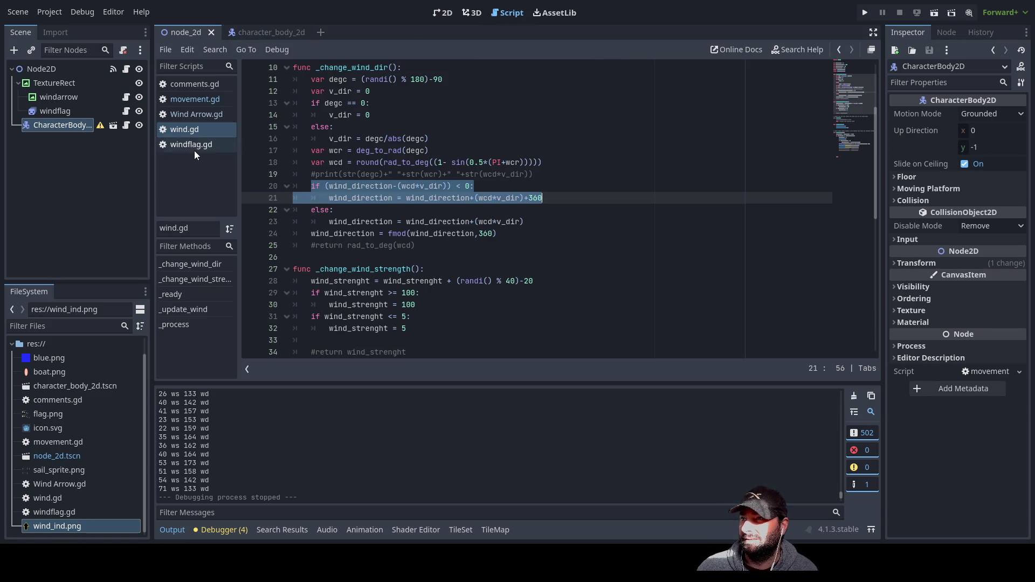
left_click(190, 84)
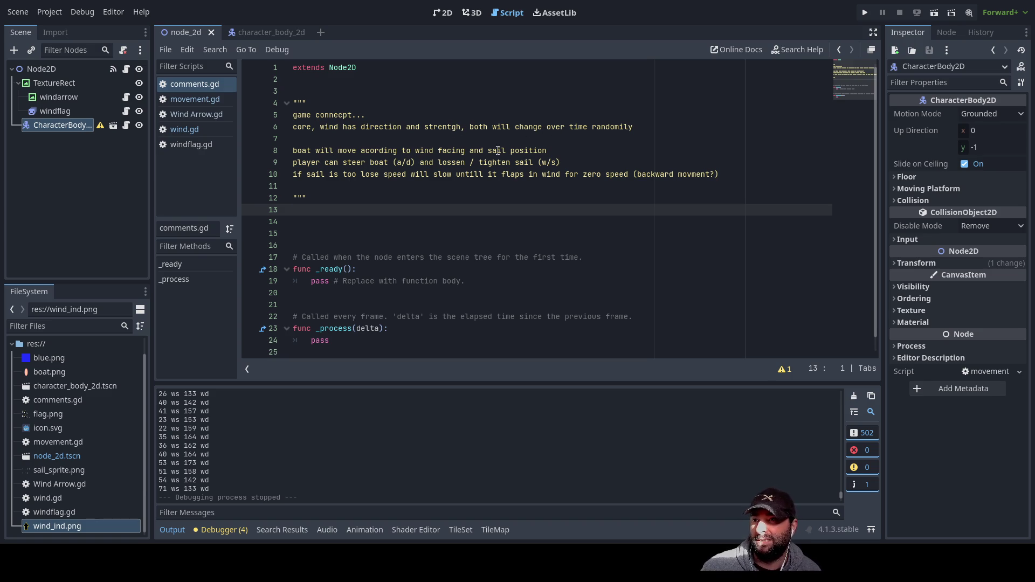
left_click_drag(545, 151, 334, 150)
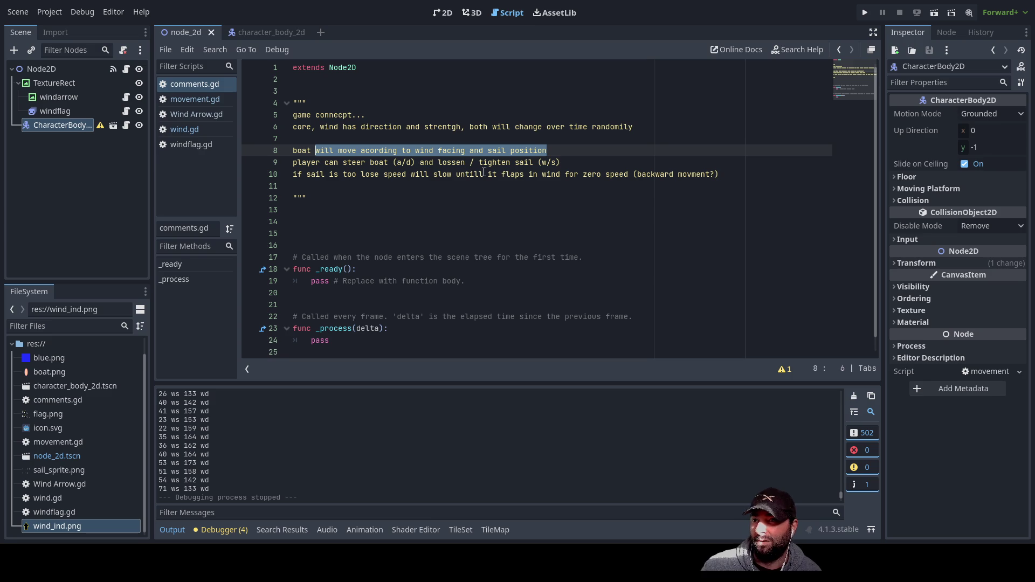
left_click_drag(564, 163, 529, 163)
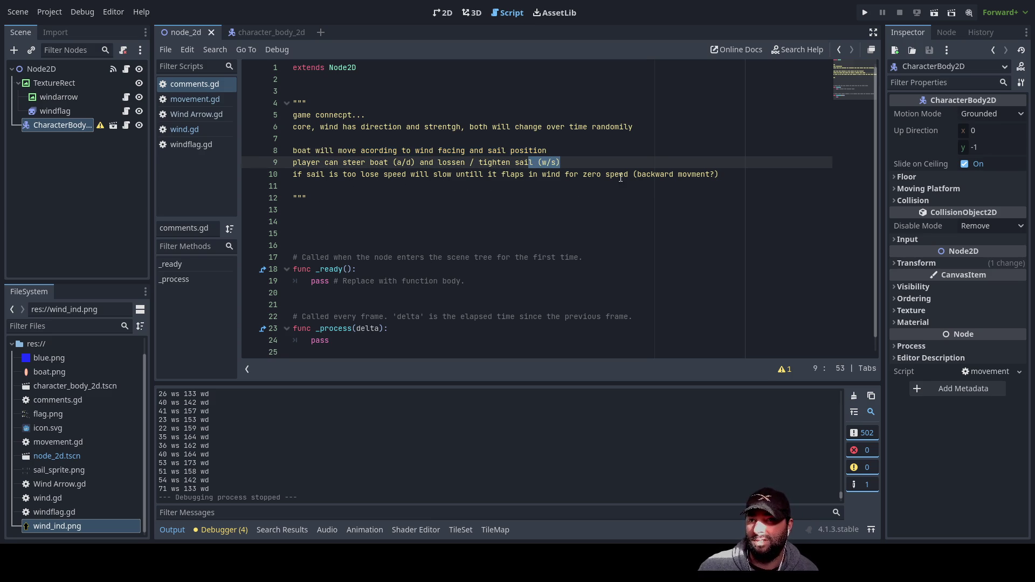
left_click(718, 174)
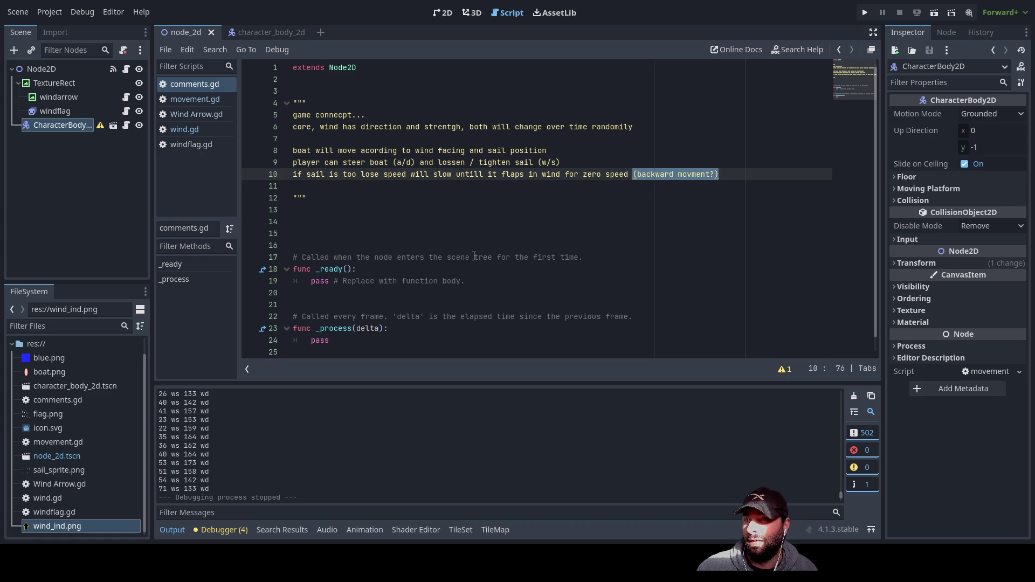
left_click(295, 186)
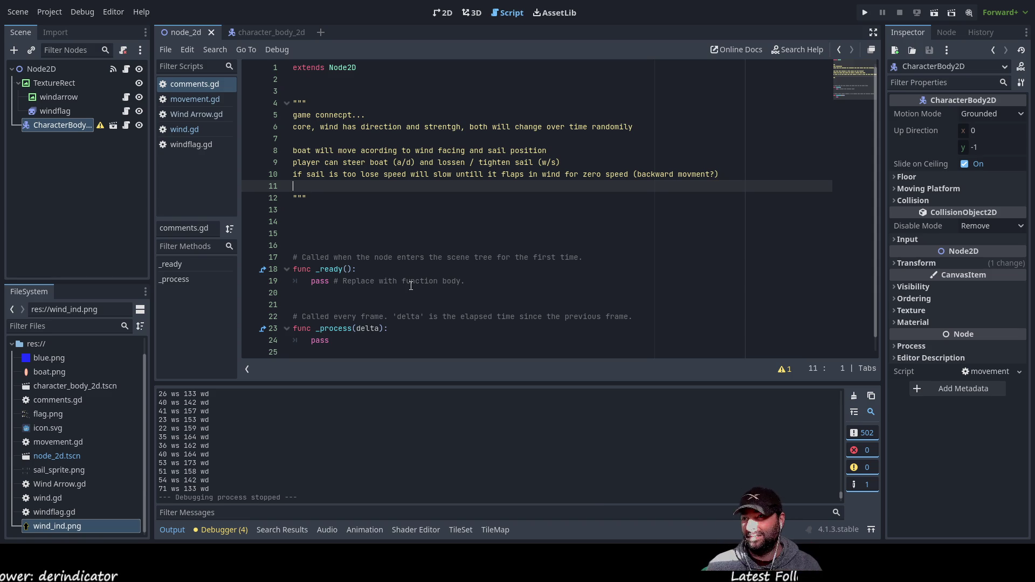
left_click(447, 13)
Give the blue TextureRect background a trial material under CanvasItem > Material, then clear it
left_click(61, 84)
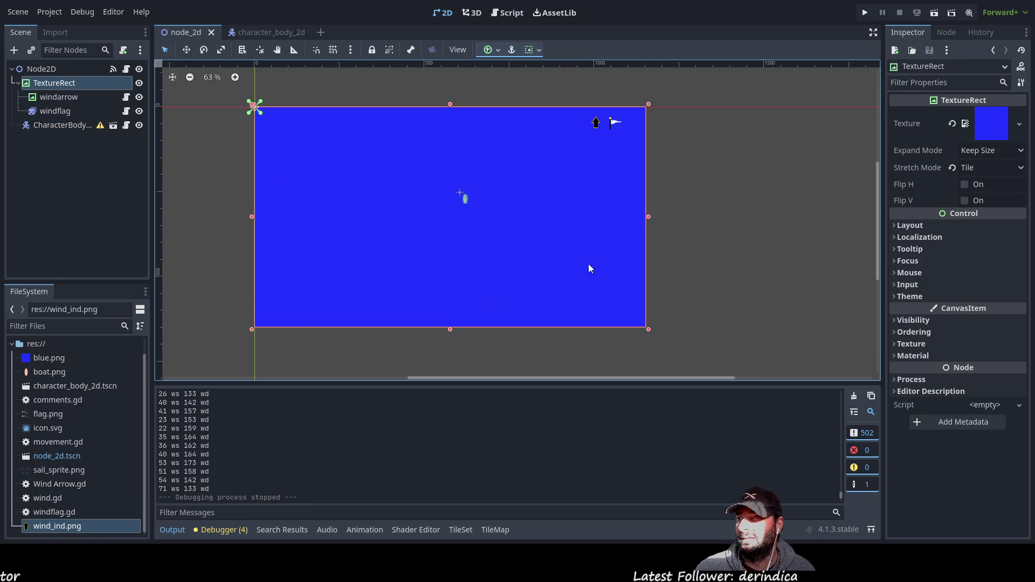
left_click(896, 355)
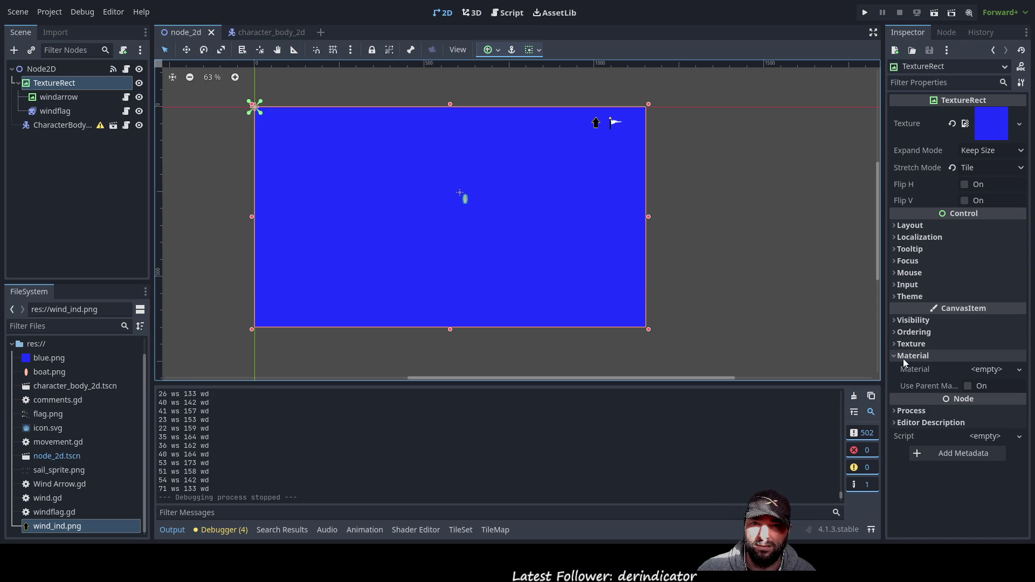
left_click(980, 372)
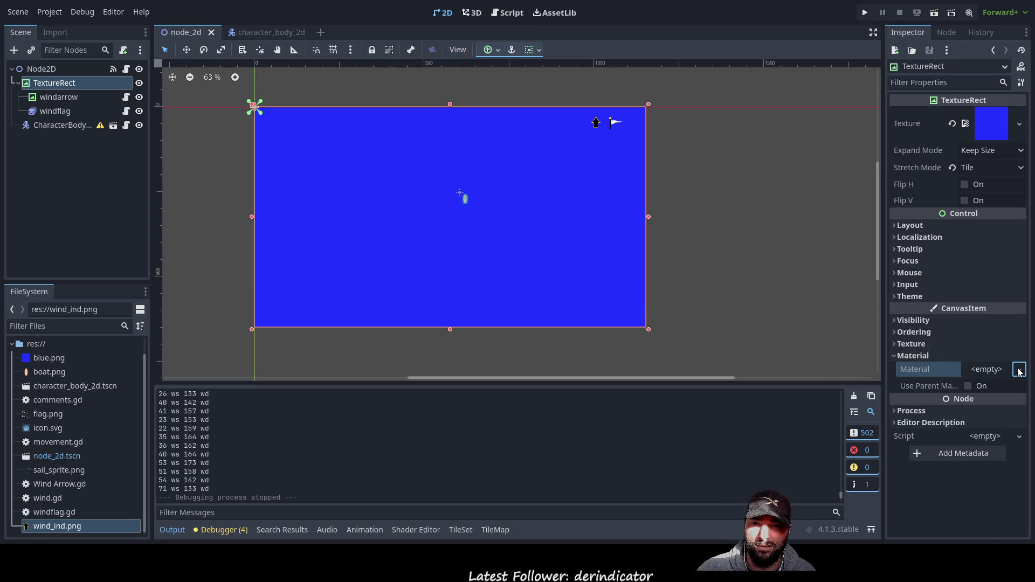
key("ctrl+v")
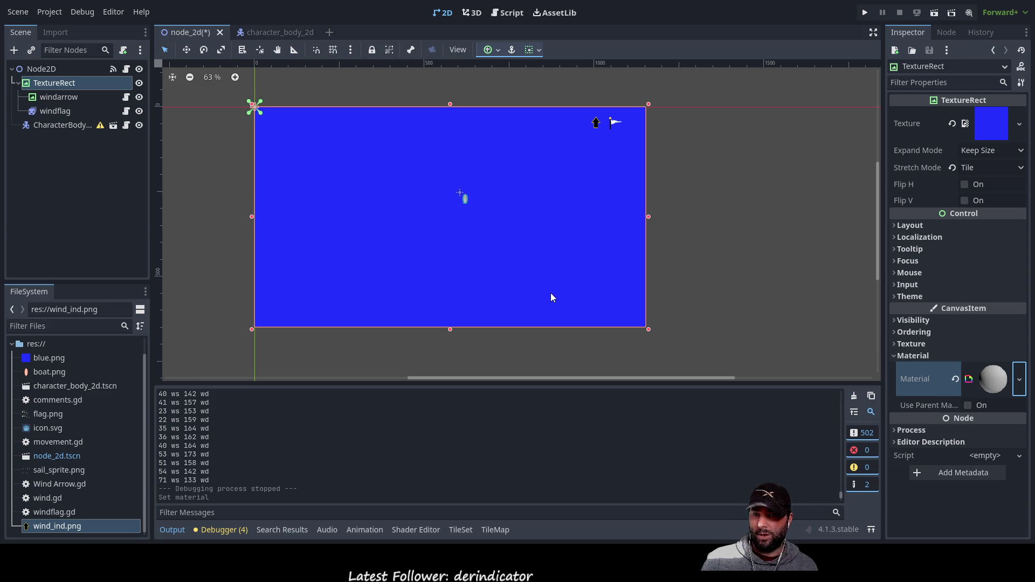
left_click(955, 379)
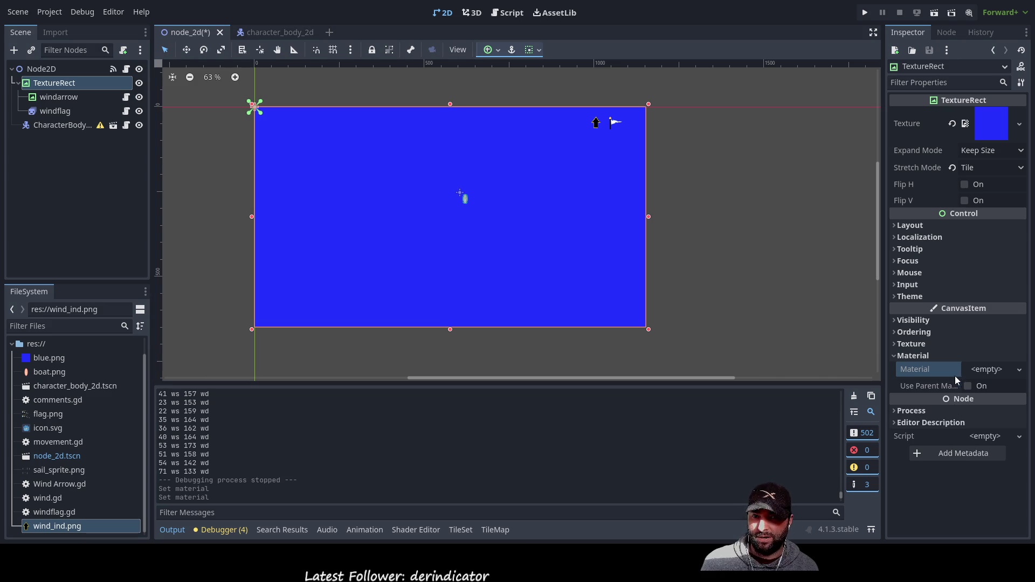
Collapse the Material section and switch to the character_body_2d boat scene
left_click(912, 356)
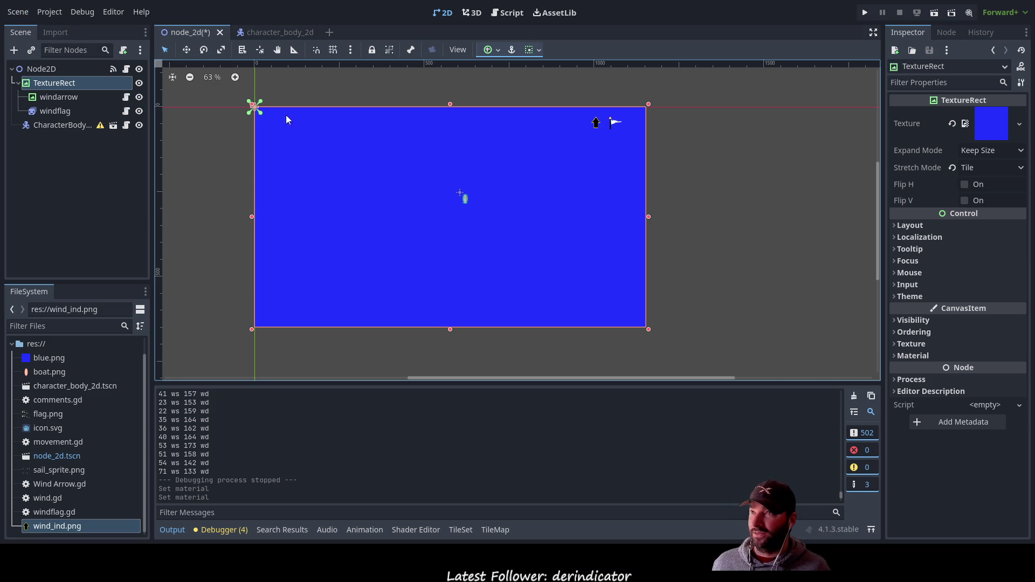
left_click(274, 32)
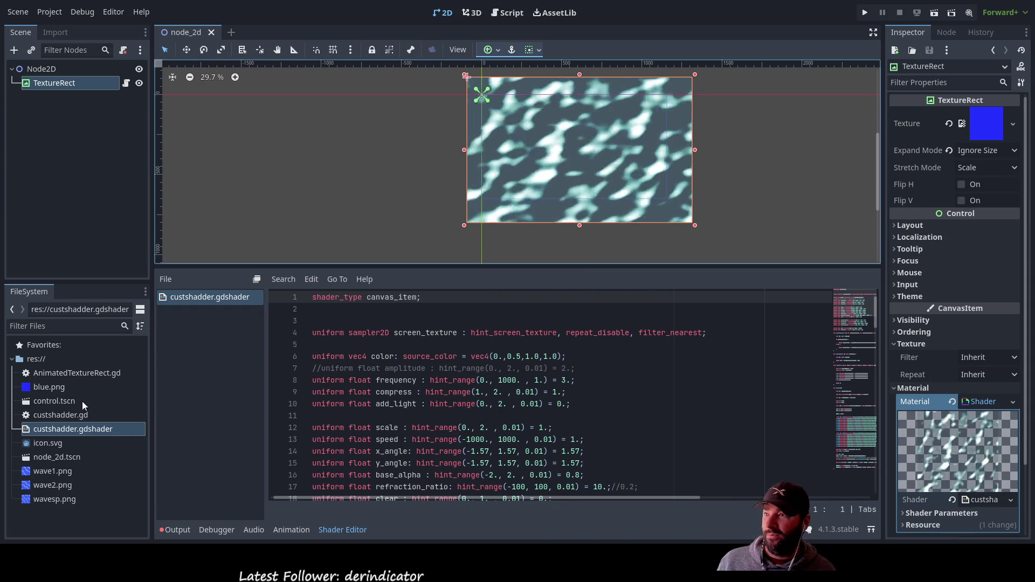
Pick wavesp.png among the project files and pan the canvas to reframe the texture rectangle
left_click(47, 386)
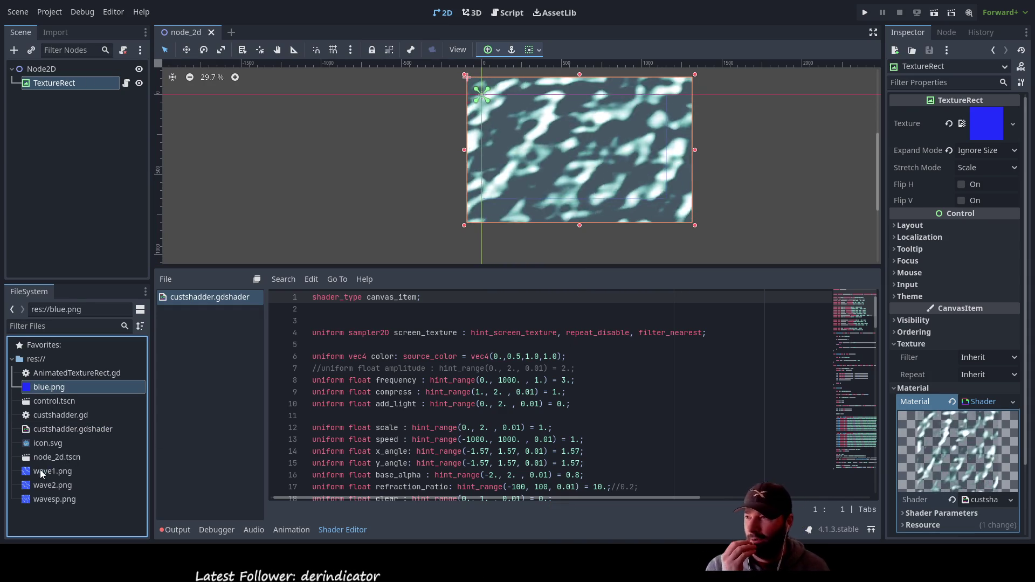
left_click(44, 500)
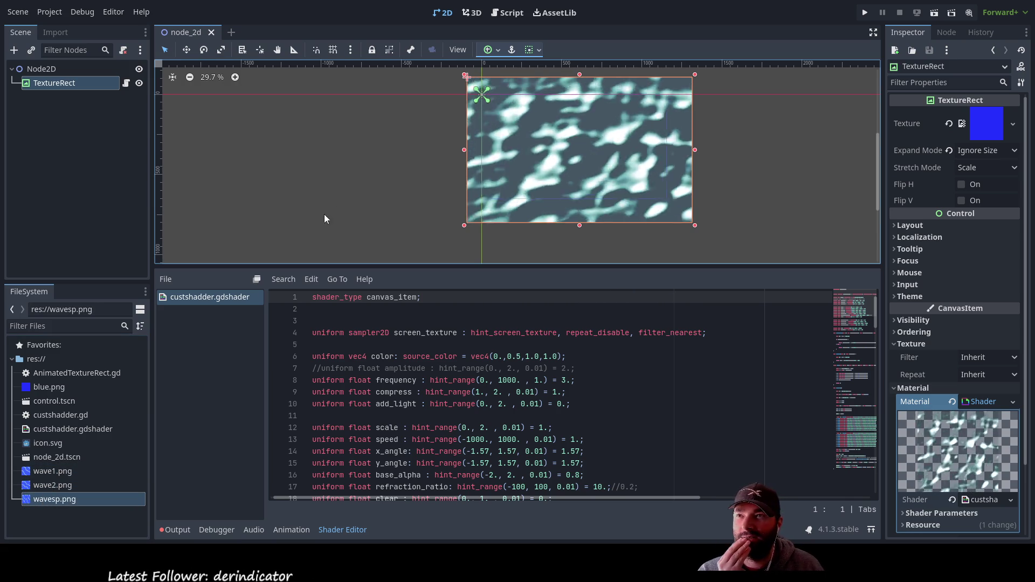
left_click_drag(326, 190, 279, 222)
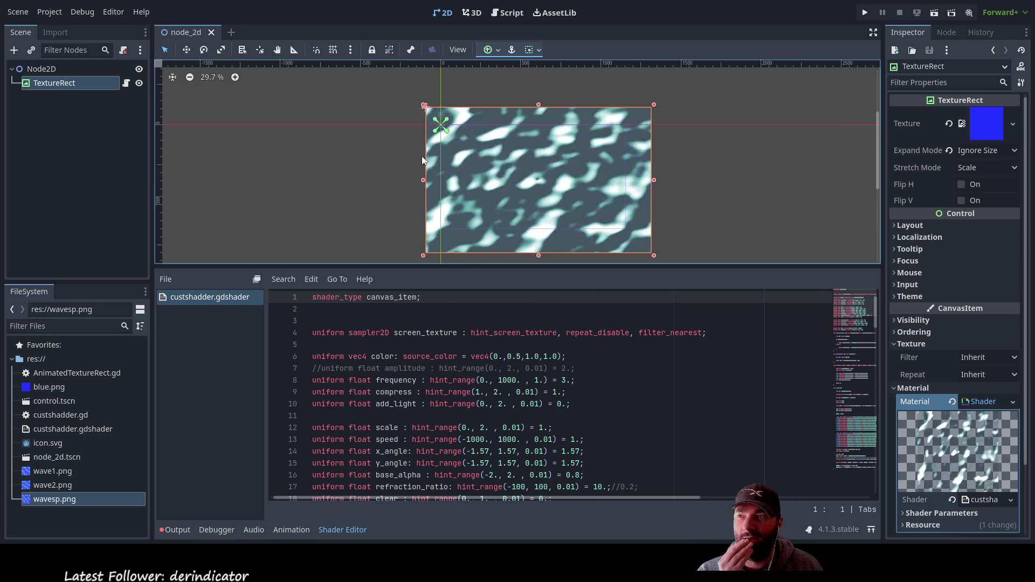
Shrink the water-textured TextureRect, nudge it slightly up, and remove its shader material
scroll(552, 182, "up", 4)
scroll(537, 192, "down", 4)
scroll(550, 171, "down", 2)
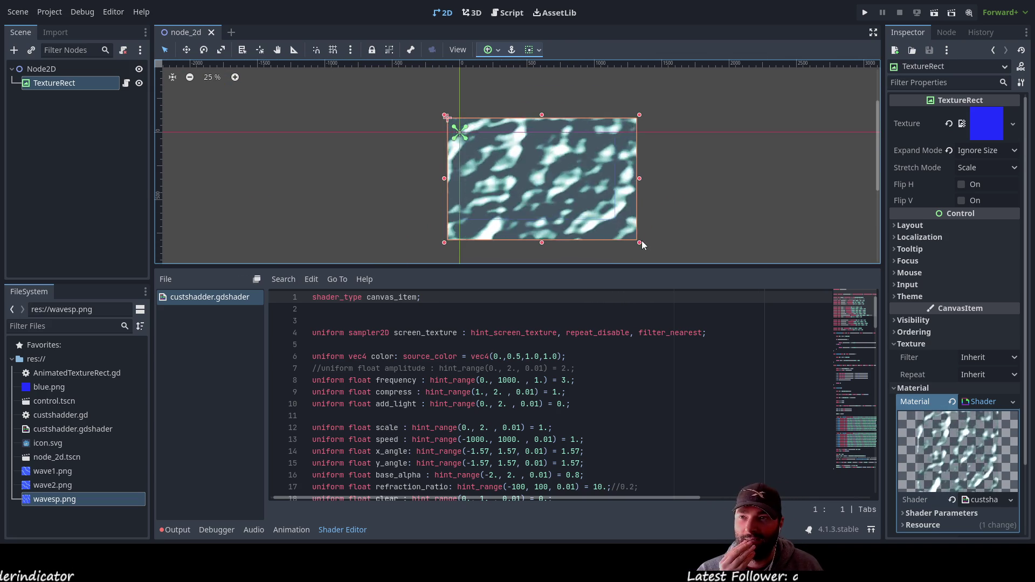
mouse_move(640, 243)
left_mouse_down()
mouse_move(534, 175)
mouse_move(644, 231)
mouse_move(650, 246)
mouse_move(641, 240)
left_mouse_up()
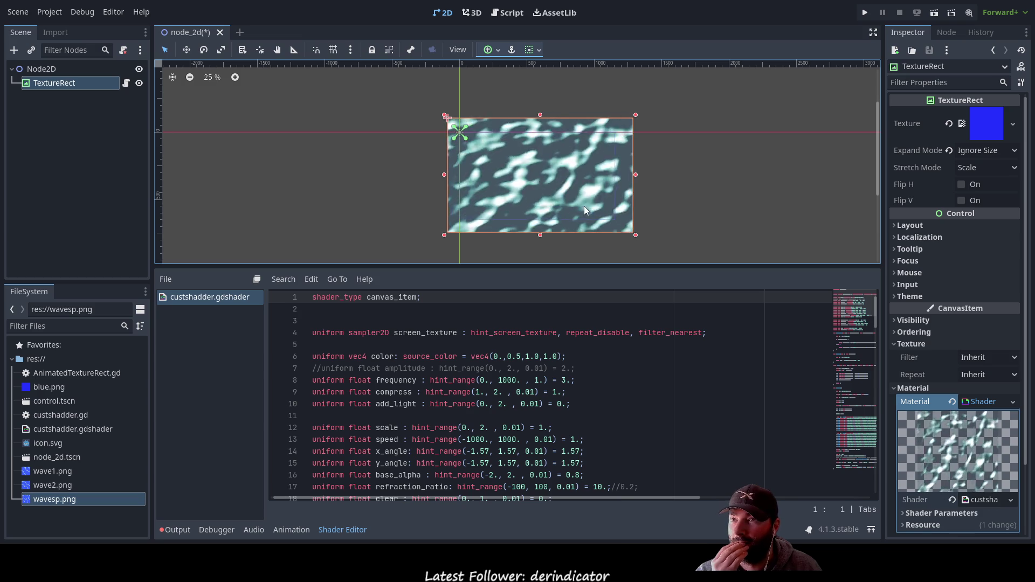
mouse_move(626, 161)
left_mouse_down()
mouse_move(627, 143)
mouse_move(613, 162)
mouse_move(602, 157)
mouse_move(621, 168)
mouse_move(614, 161)
left_mouse_up()
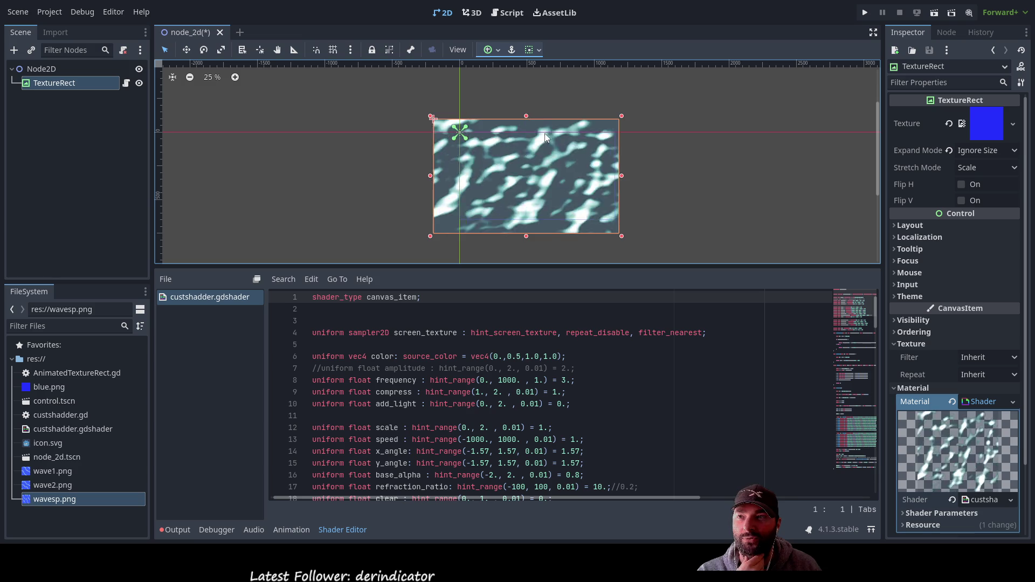
mouse_move(622, 236)
left_mouse_down()
mouse_move(558, 215)
mouse_move(681, 265)
mouse_move(604, 226)
mouse_move(613, 229)
left_mouse_up()
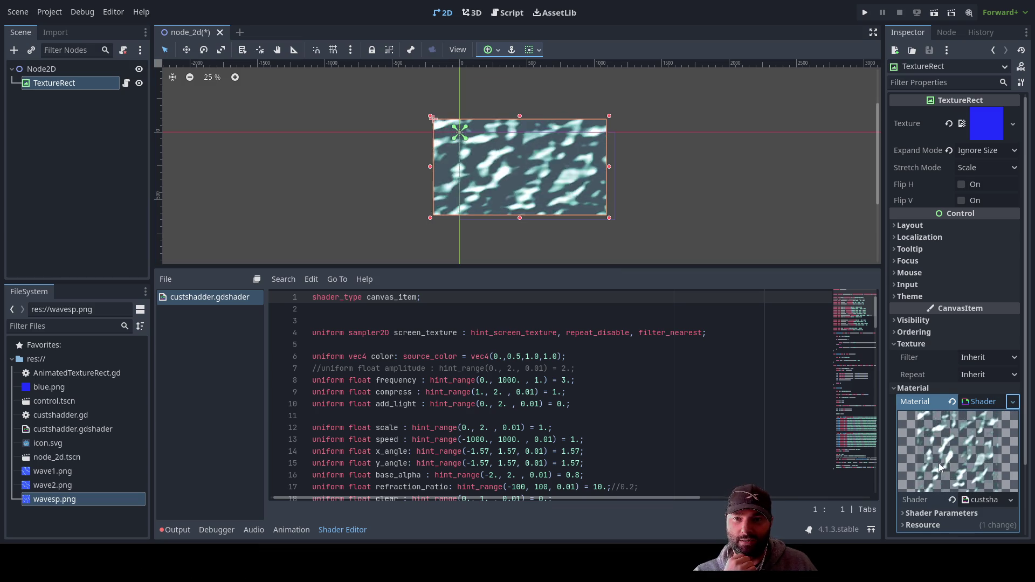
left_click(952, 401)
Shift the blue TextureRect slightly down-right and set its Stretch Mode to Tile
mouse_move(534, 171)
left_mouse_down()
mouse_move(530, 192)
mouse_move(546, 197)
mouse_move(533, 176)
mouse_move(542, 173)
left_mouse_up()
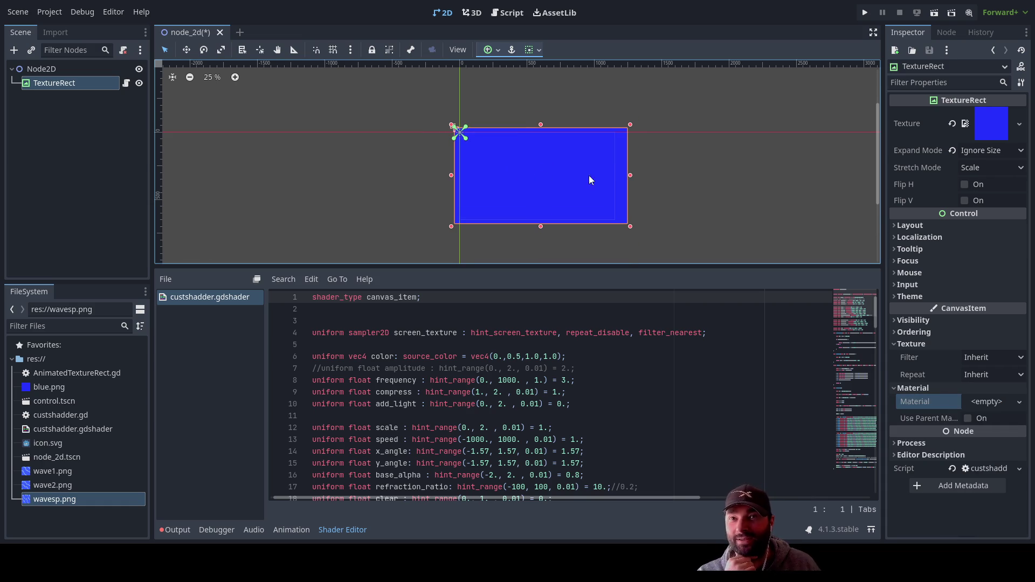
left_click(1017, 169)
left_click(946, 195)
scroll(635, 212, "up", 1)
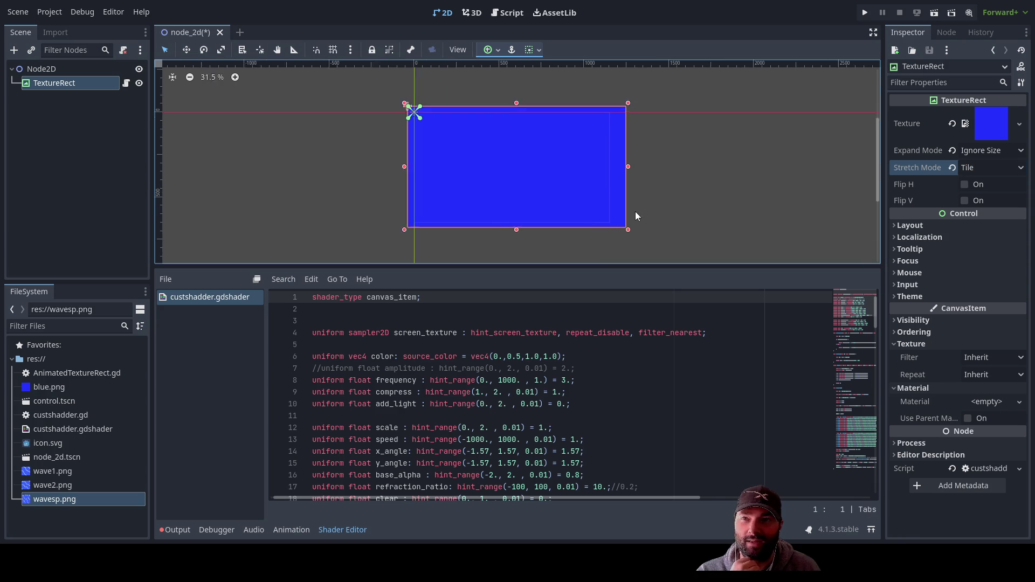
scroll(635, 214, "up", 2)
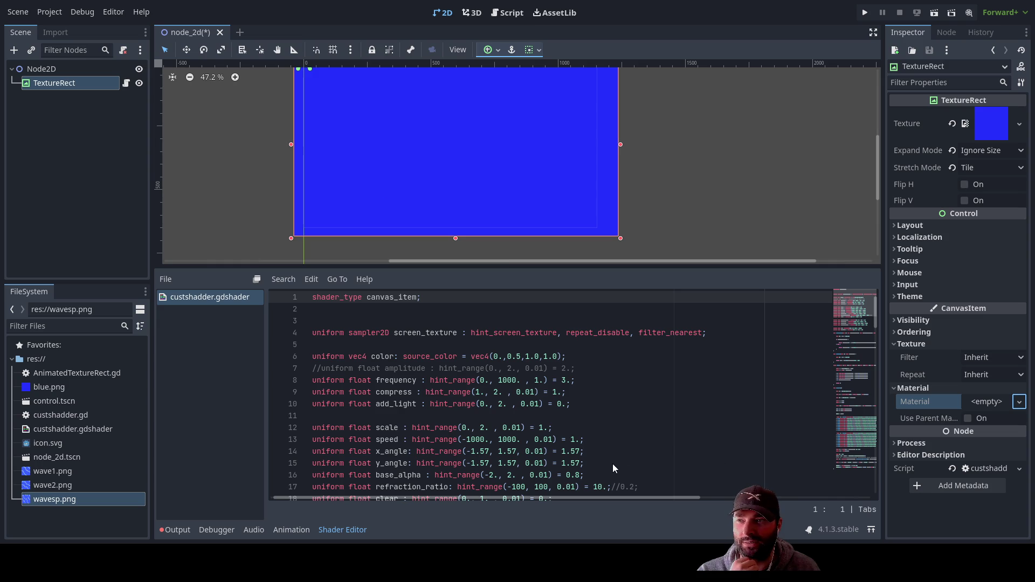
Give the TextureRect a New ShaderMaterial and scroll down to its empty Shader slot
left_click(187, 297)
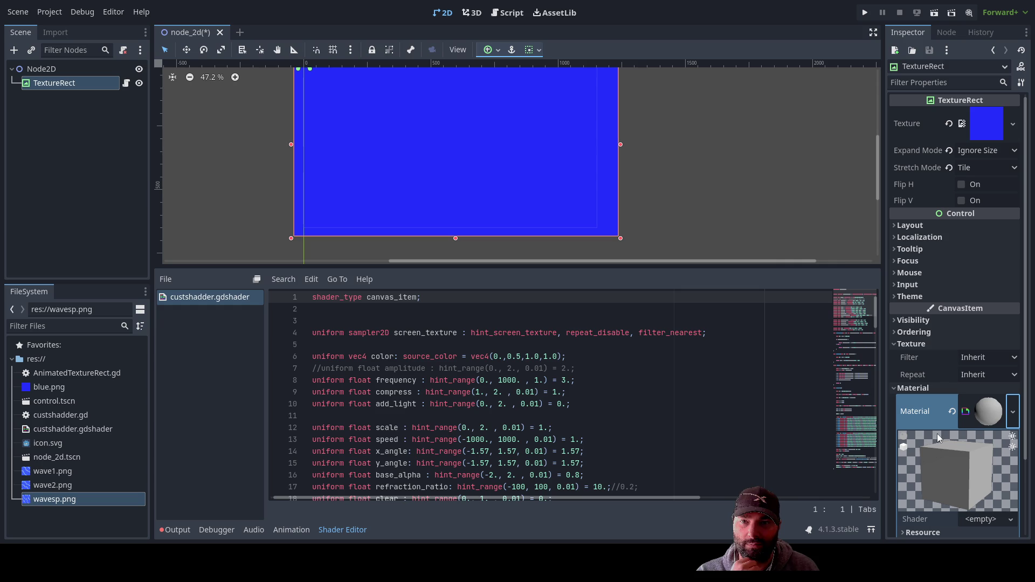
scroll(986, 485, "down", 3)
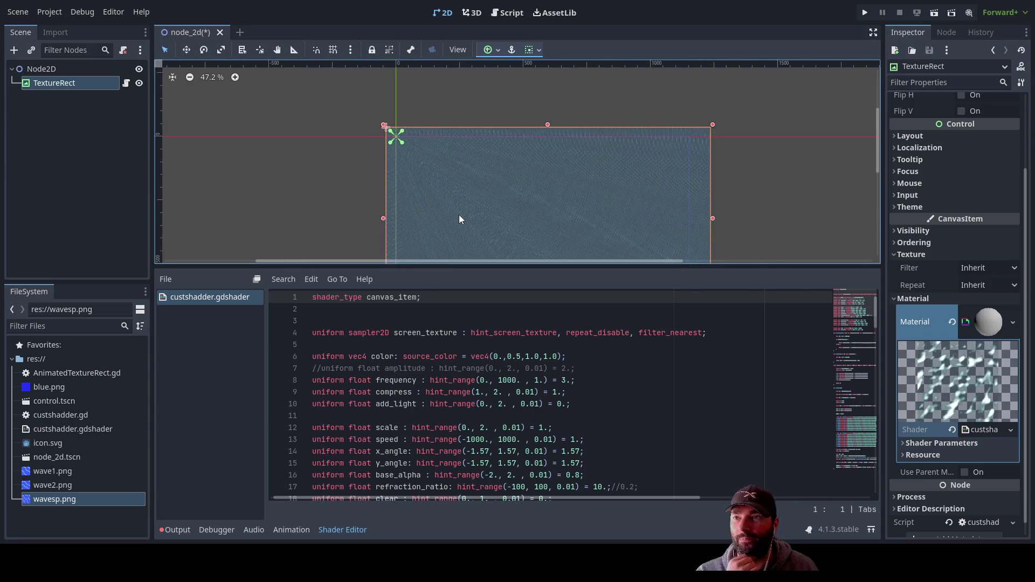
Zoom and pan the 2D view to inspect the tiled custshader wave-streak pattern
scroll(461, 215, "up", 11)
scroll(559, 191, "down", 4)
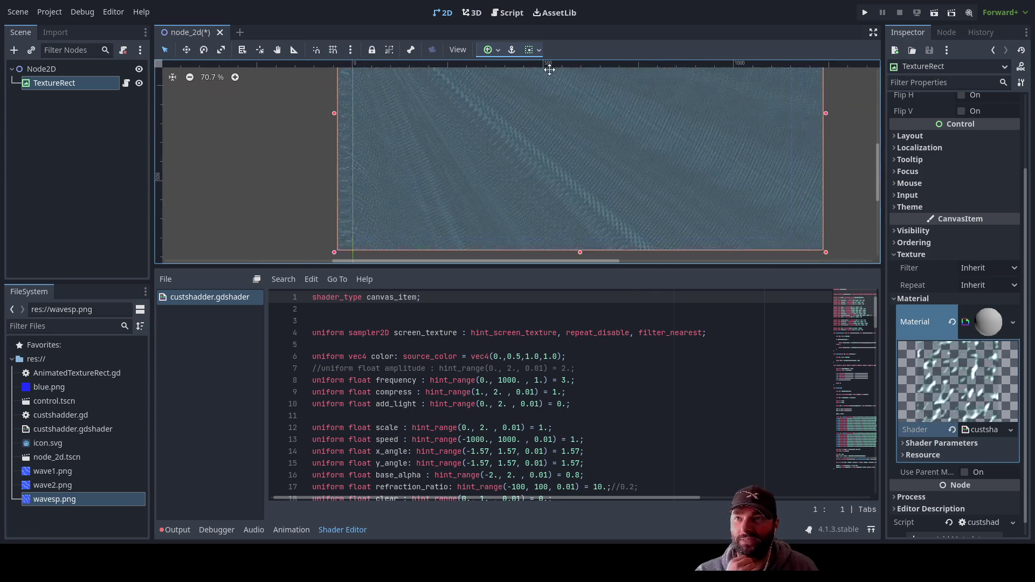
scroll(642, 150, "left", 5)
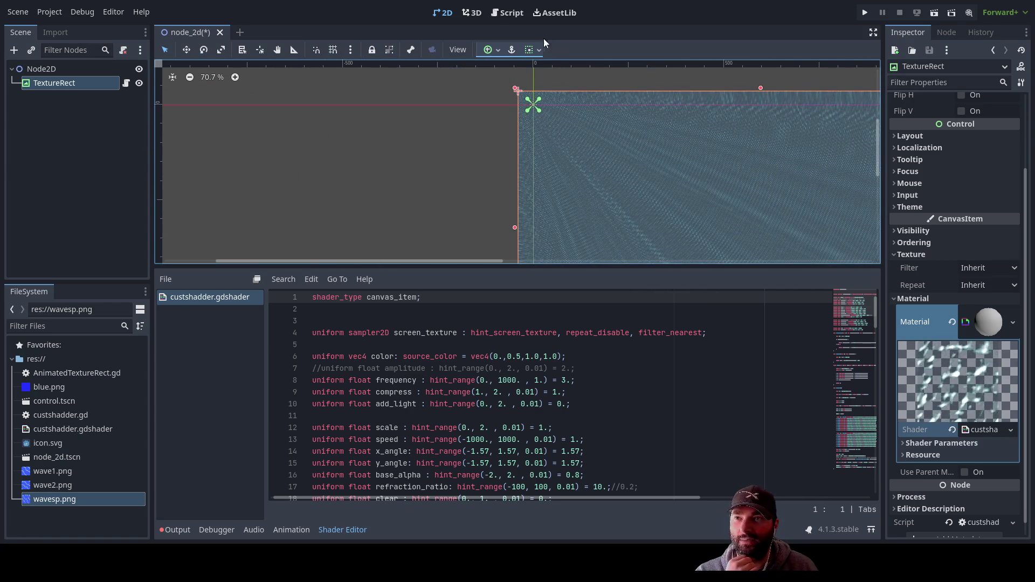
scroll(570, 139, "up", 8)
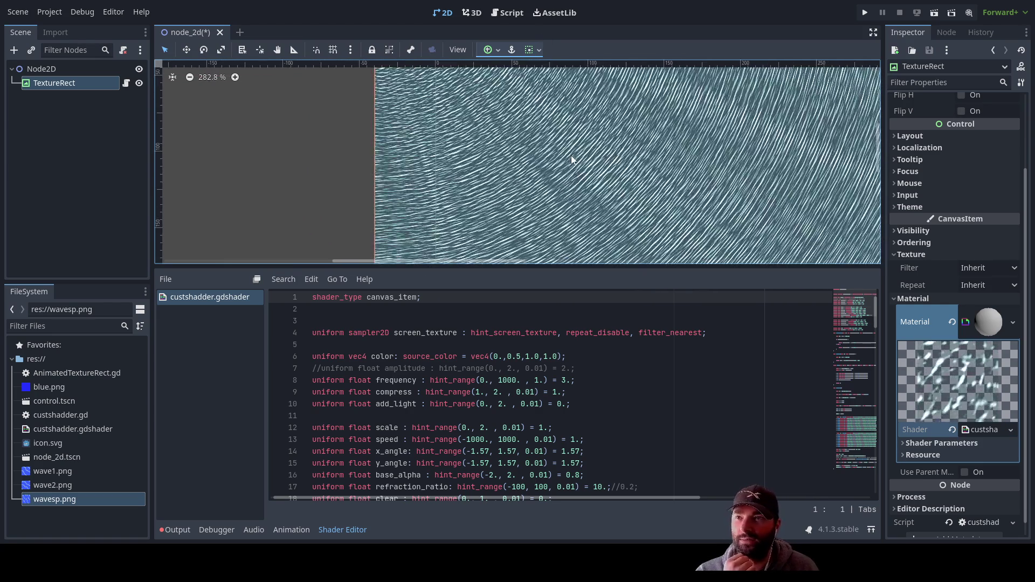
scroll(573, 160, "up", 7)
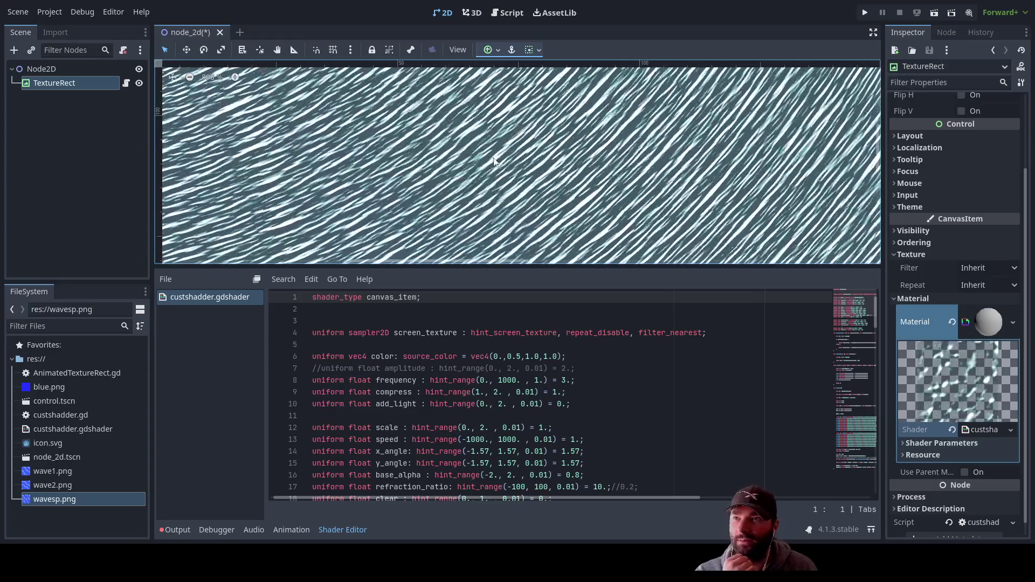
scroll(523, 178, "left", 3)
scroll(531, 197, "down", 1)
scroll(534, 189, "down", 8)
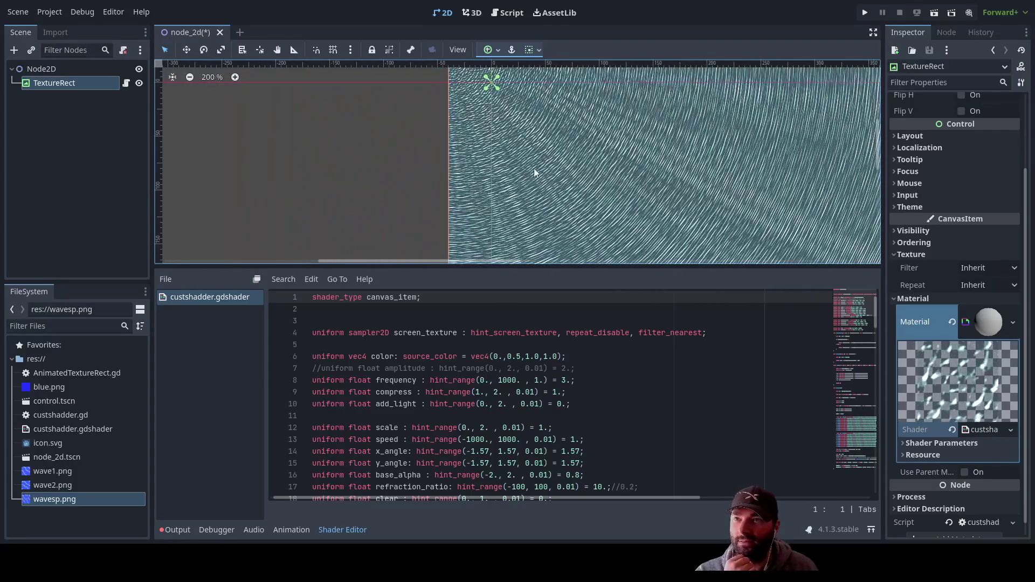
scroll(535, 173, "down", 5)
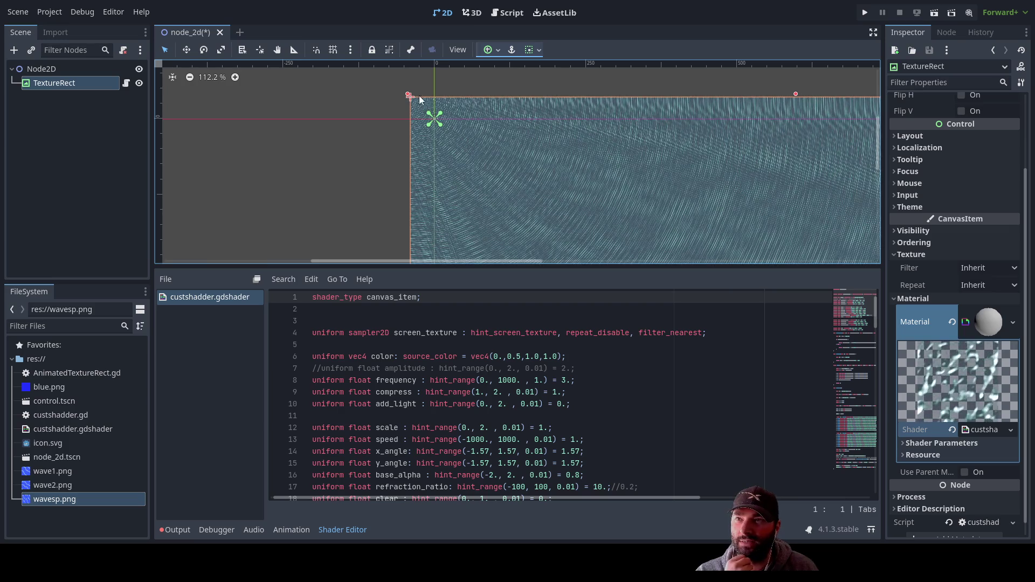
scroll(726, 163, "right", 2)
scroll(968, 233, "up", 3)
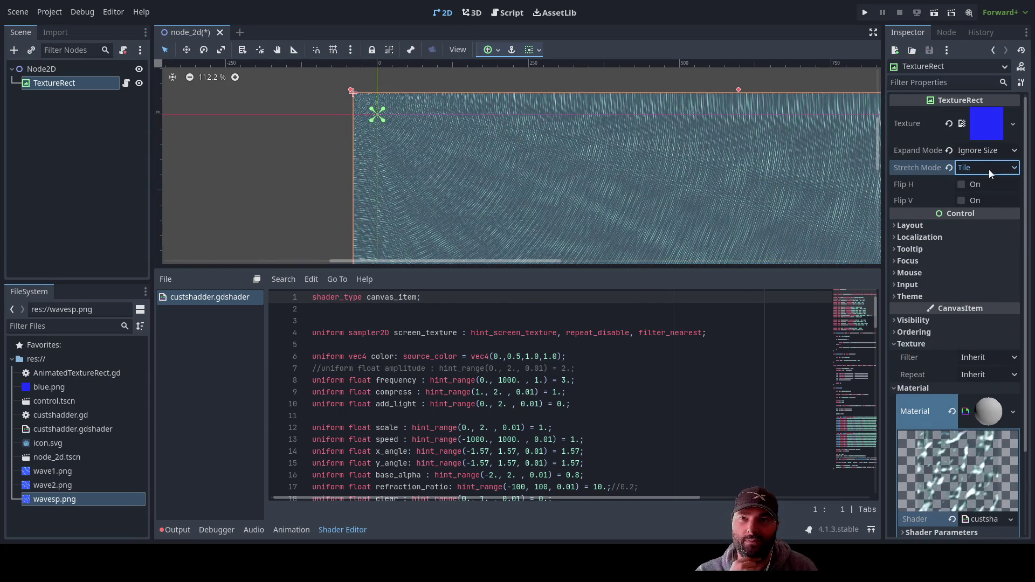
Undo the Tile stretch, then try the Keep Centered and Keep Aspect stretch modes
key("ctrl+z")
scroll(593, 200, "down", 3)
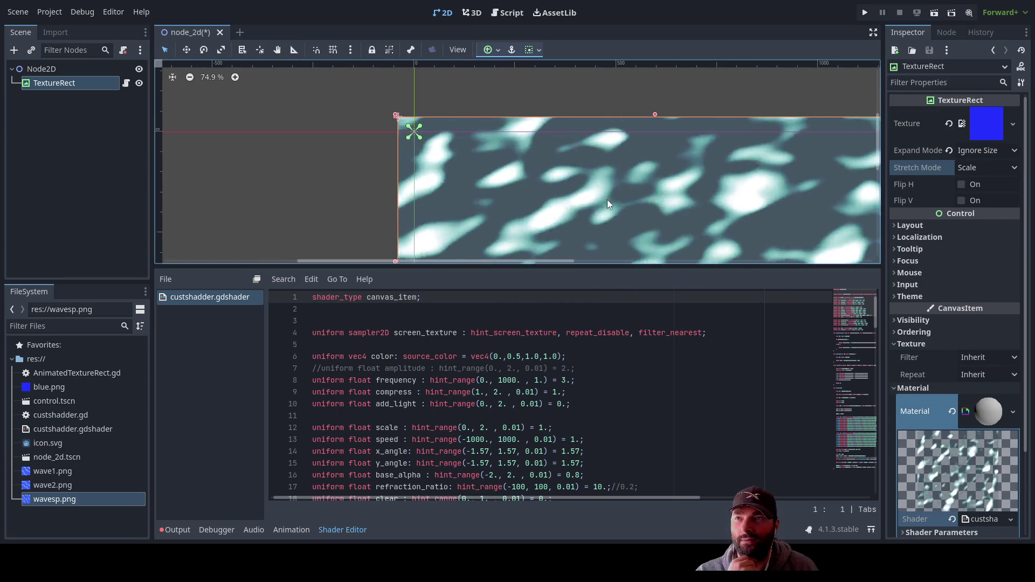
scroll(642, 211, "down", 4)
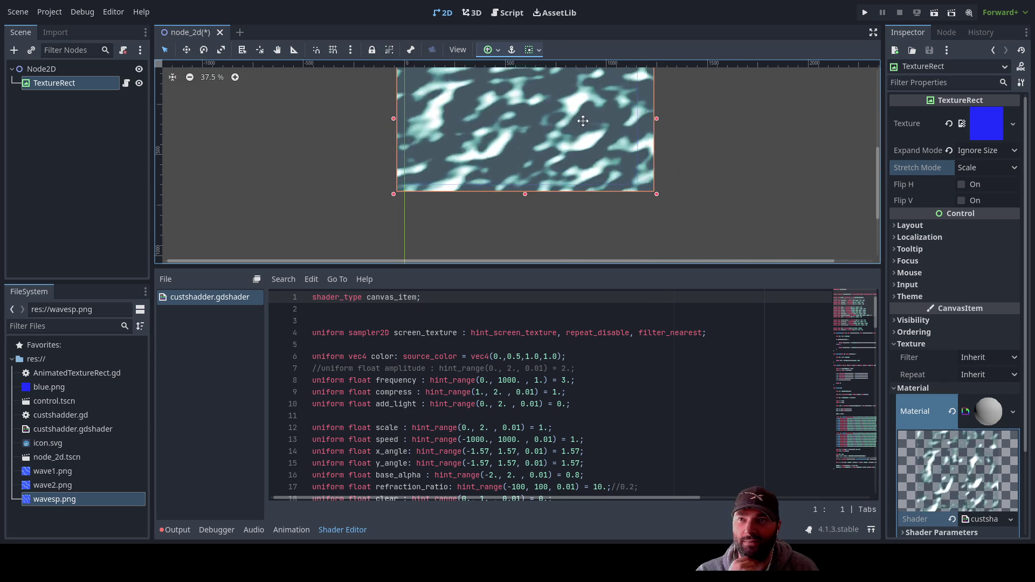
left_click(1006, 168)
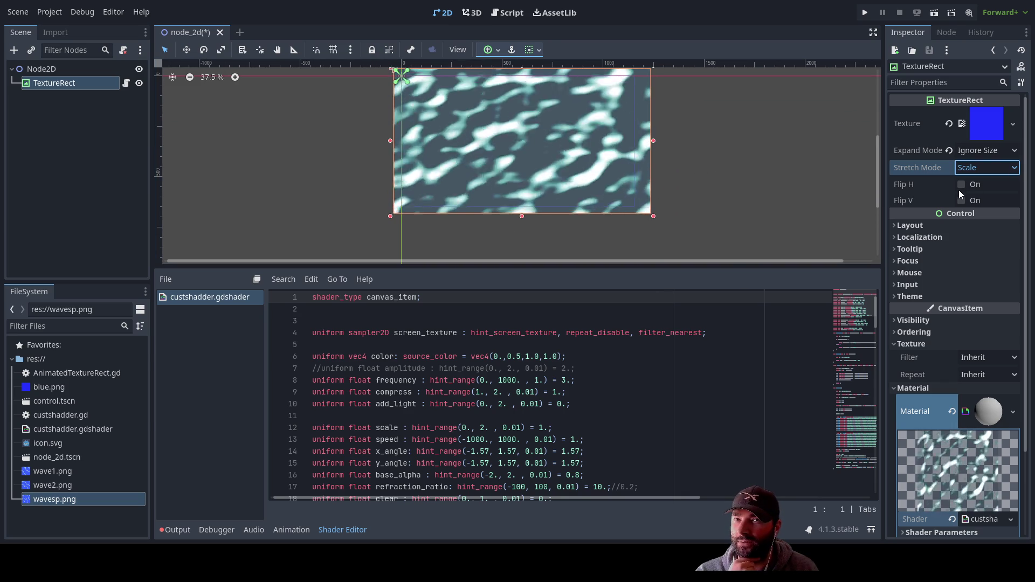
left_click(940, 228)
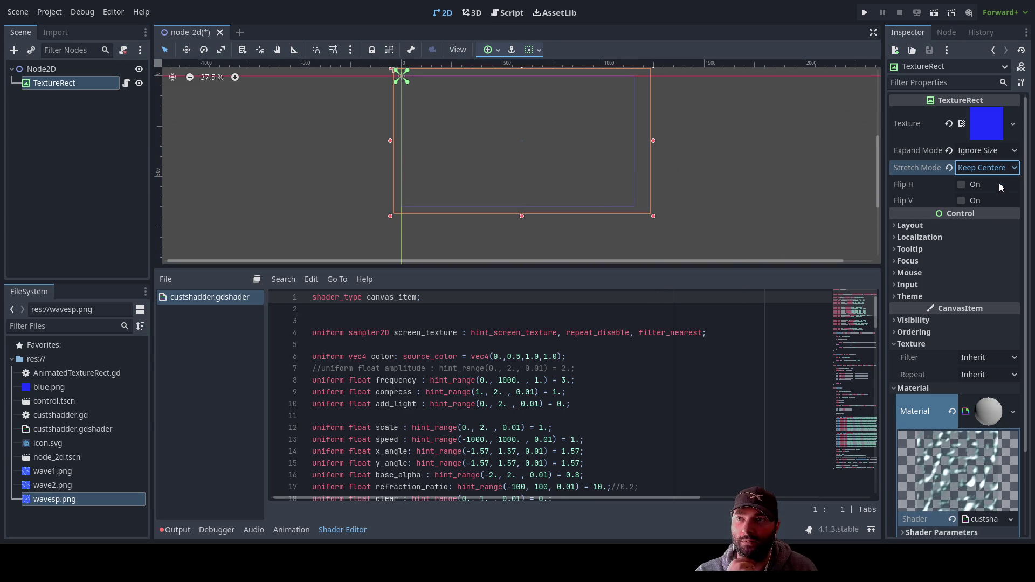
key("Down")
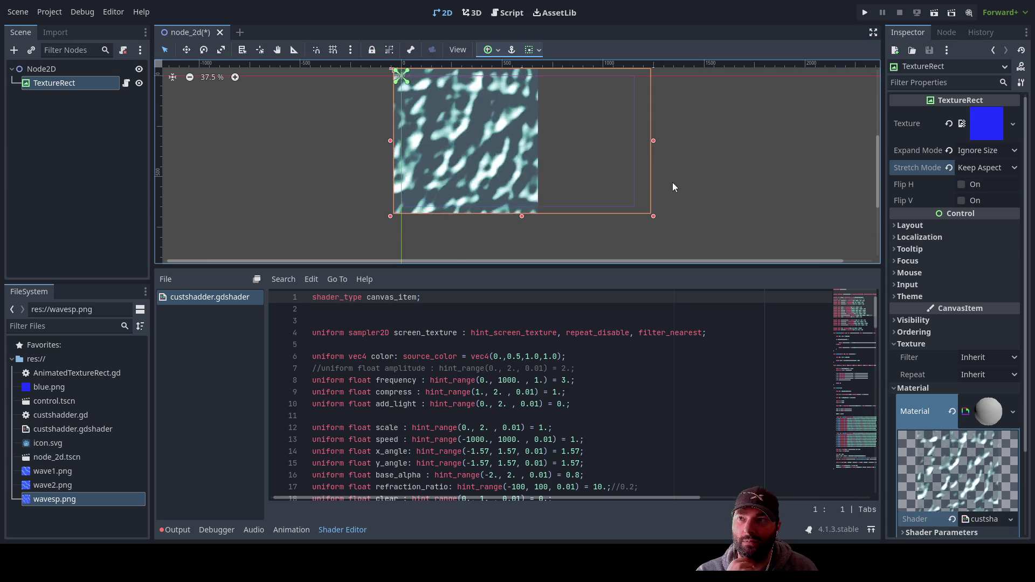
Shrink, re-enlarge and widen the texture rectangle to test how Keep Aspect behaves
scroll(633, 172, "down", 3)
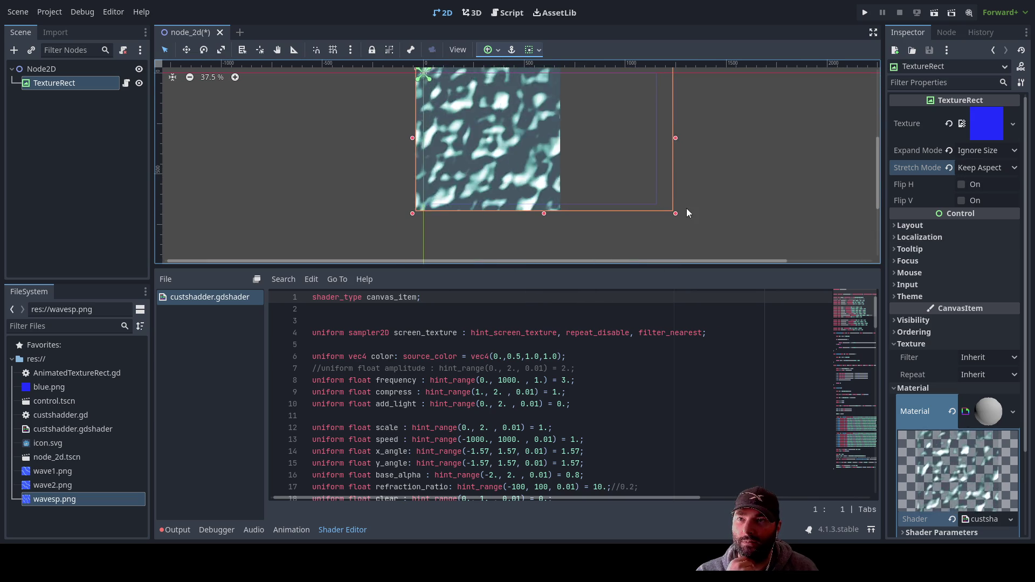
left_click_drag(676, 214, 414, 111)
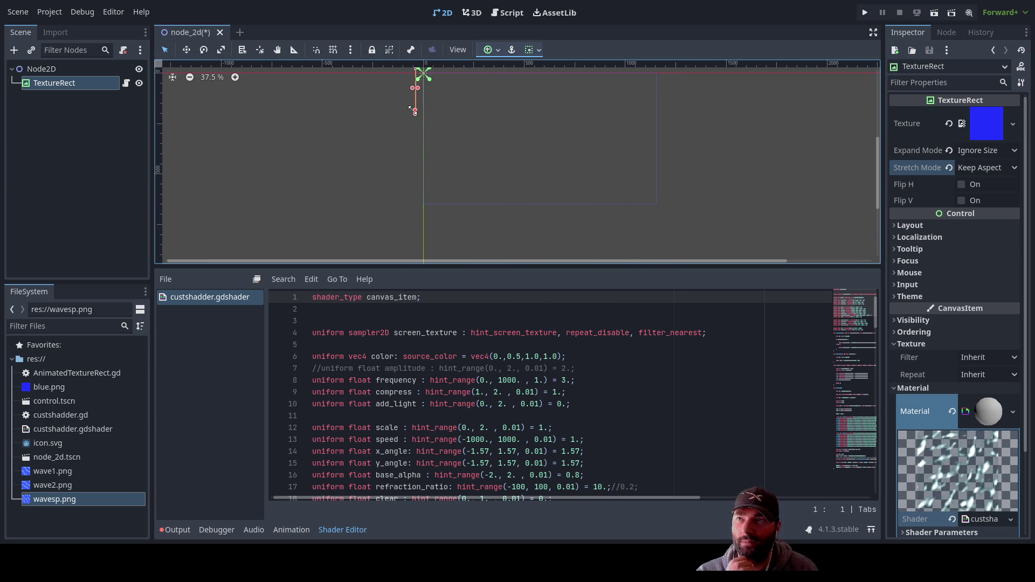
mouse_move(484, 133)
left_mouse_down()
mouse_move(600, 226)
mouse_move(653, 222)
left_mouse_up()
left_click_drag(501, 159, 580, 153)
key("Escape")
scroll(587, 154, "down", 1)
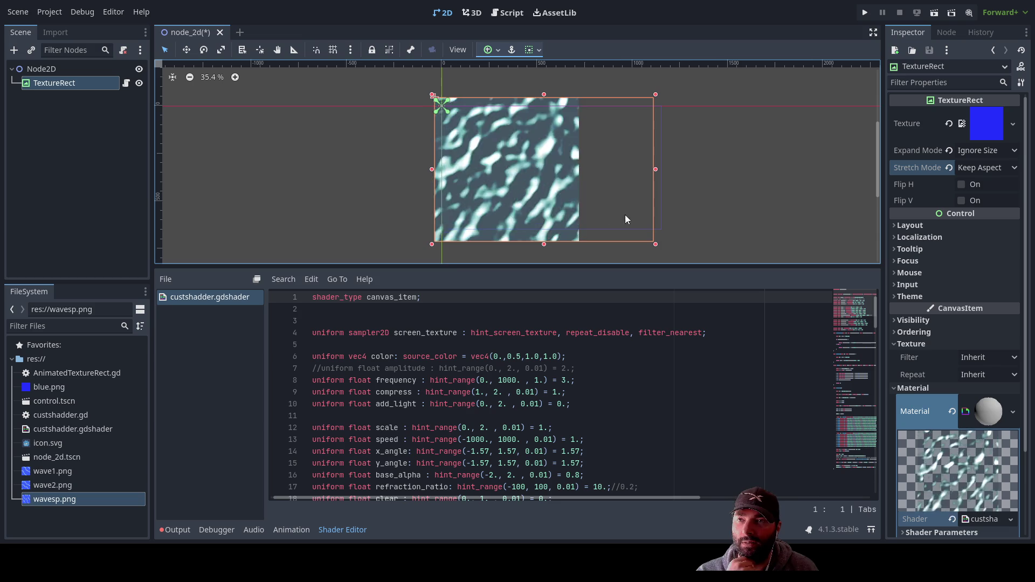
mouse_move(659, 170)
left_mouse_down()
mouse_move(772, 171)
mouse_move(701, 171)
left_mouse_up()
Try Keep Aspect Centered, return the stretch mode to Scale, and nudge the rect up-left
left_click(987, 168)
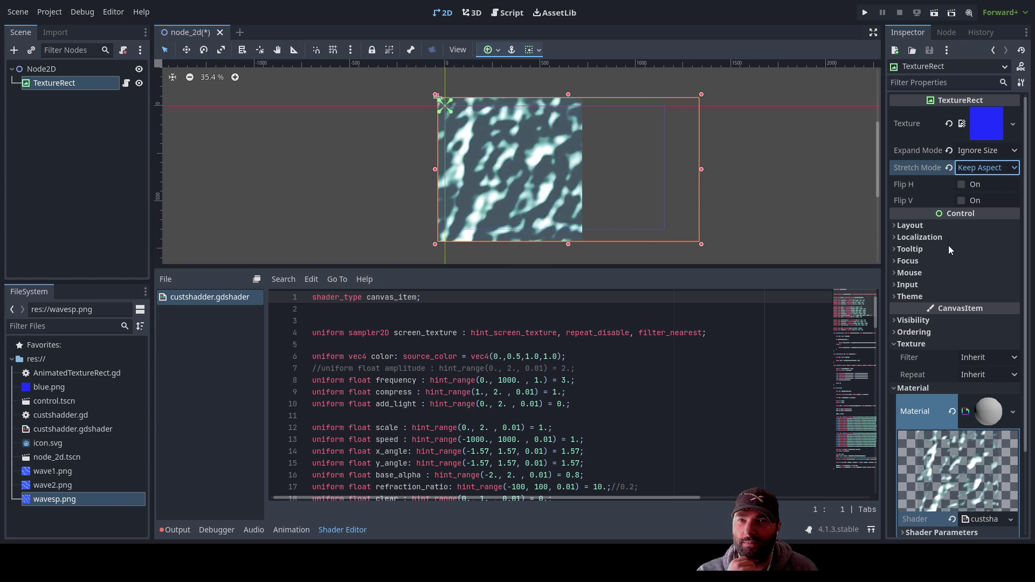
left_click(936, 260)
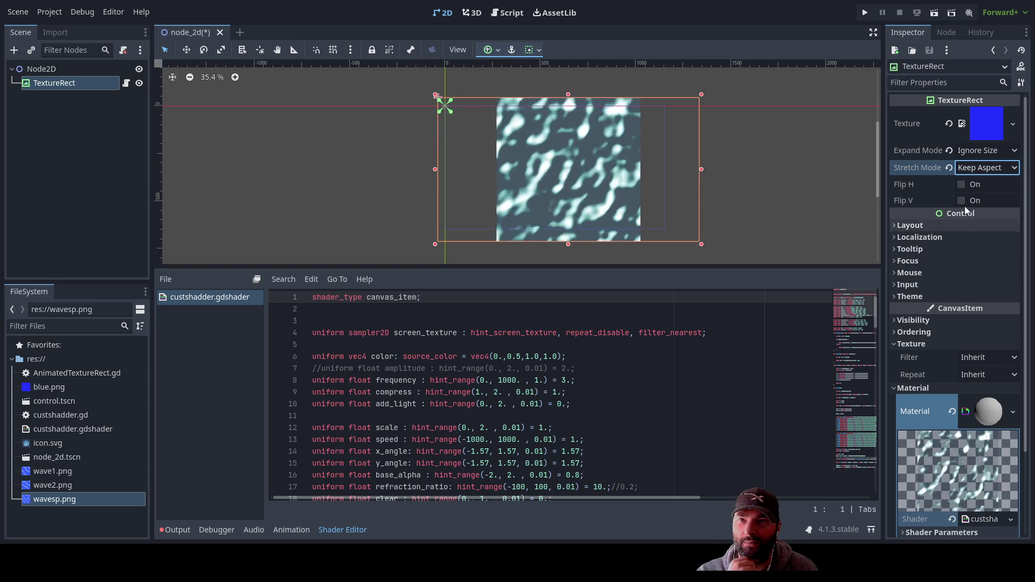
left_click(1009, 167)
left_click(940, 186)
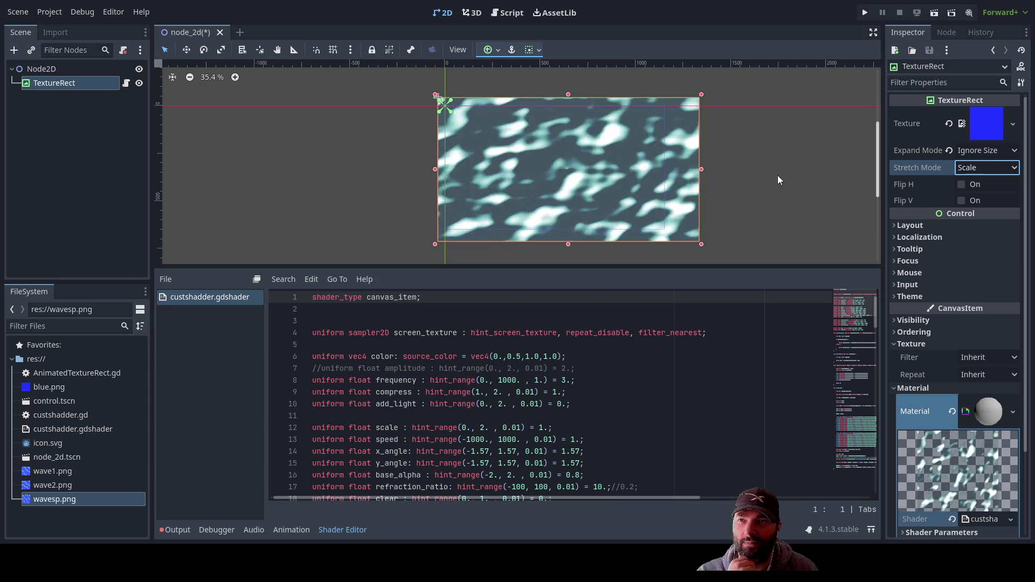
mouse_move(547, 157)
left_mouse_down()
mouse_move(609, 182)
mouse_move(524, 139)
left_mouse_up()
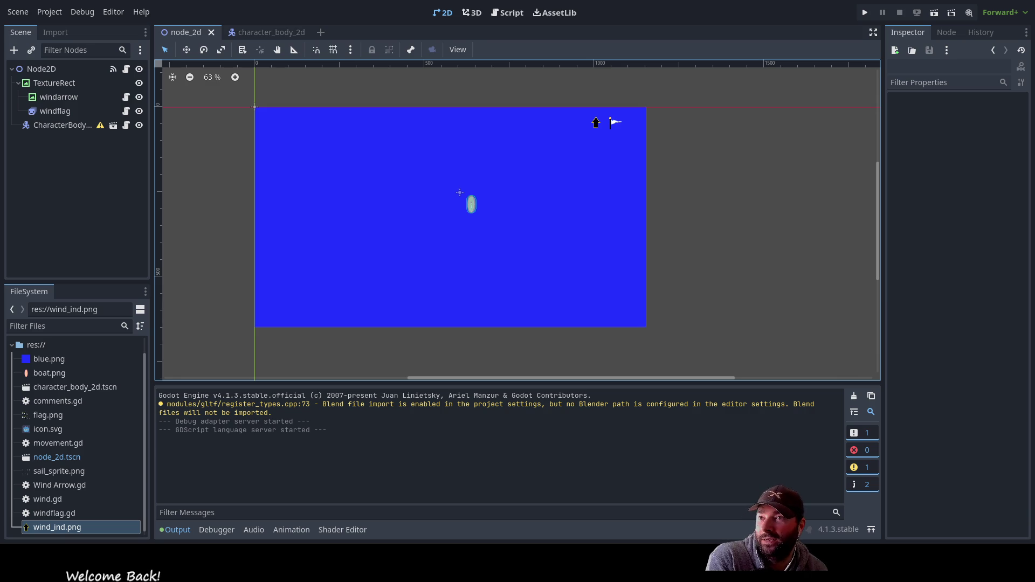
Switch to the character_body_2d boat scene
left_click(265, 32)
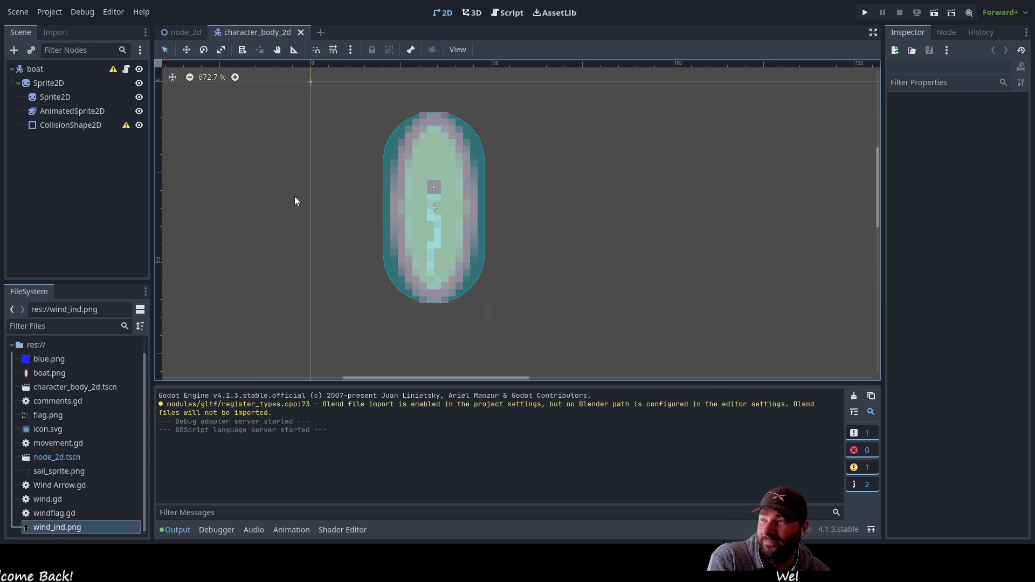
Flip between the node_2d and character_body_2d scenes, then open the boat's movement.gd script
left_click(186, 32)
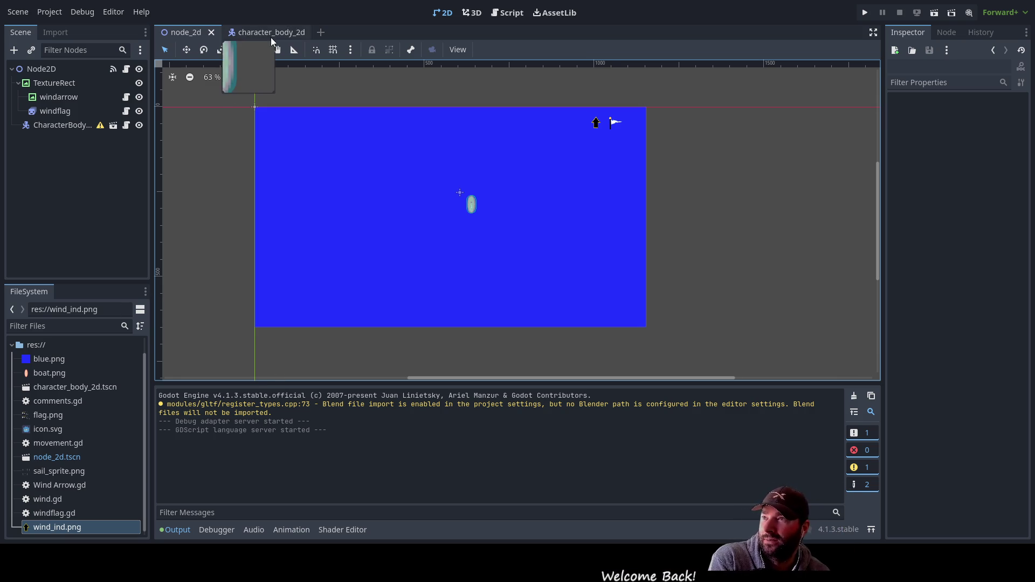
left_click(254, 36)
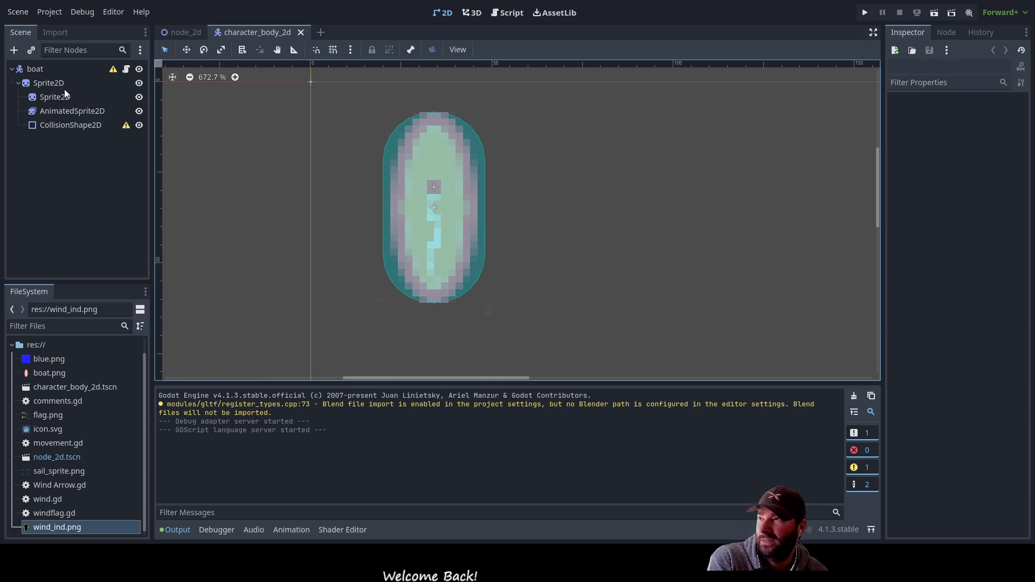
left_click(181, 32)
left_click(242, 33)
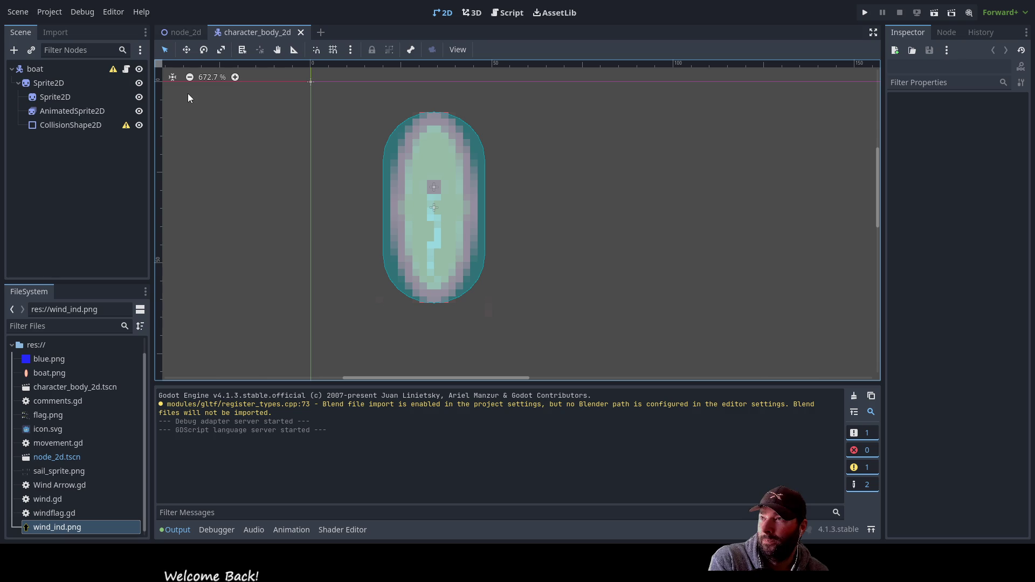
left_click(507, 13)
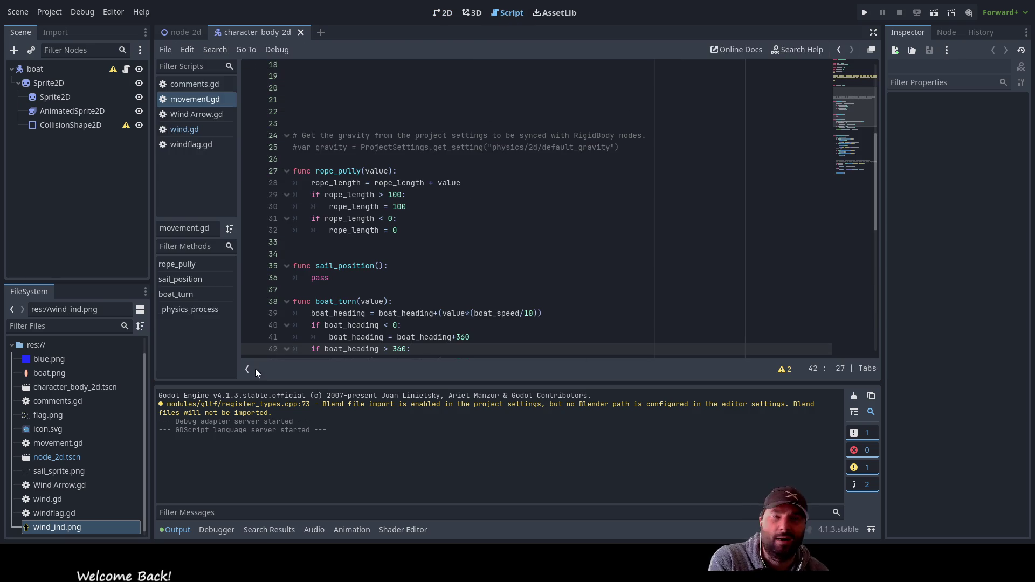
Delete the surplus blank lines between var rope_length and the gravity comment
scroll(469, 258, "down", 9)
scroll(476, 279, "up", 14)
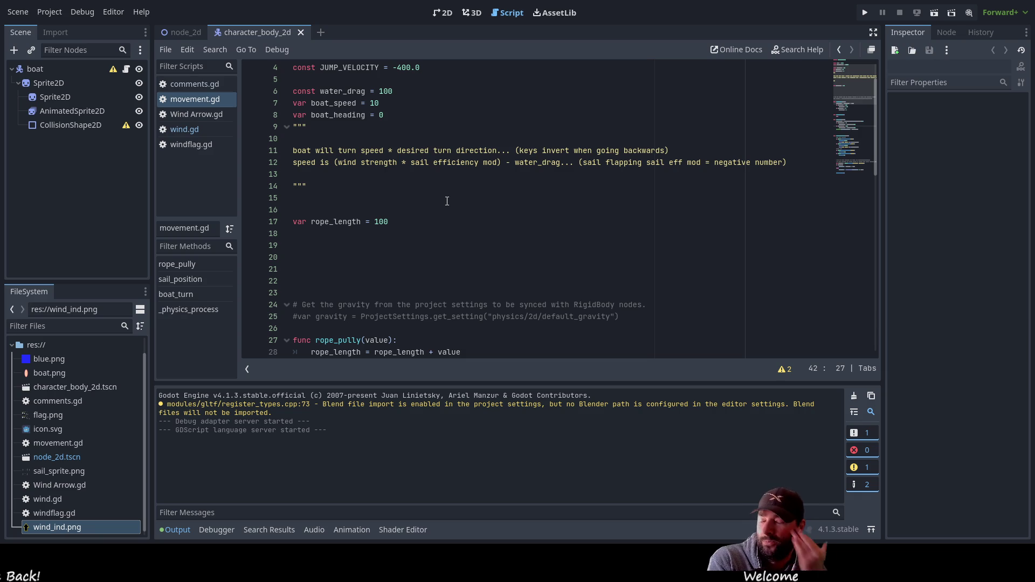
scroll(426, 230, "down", 4)
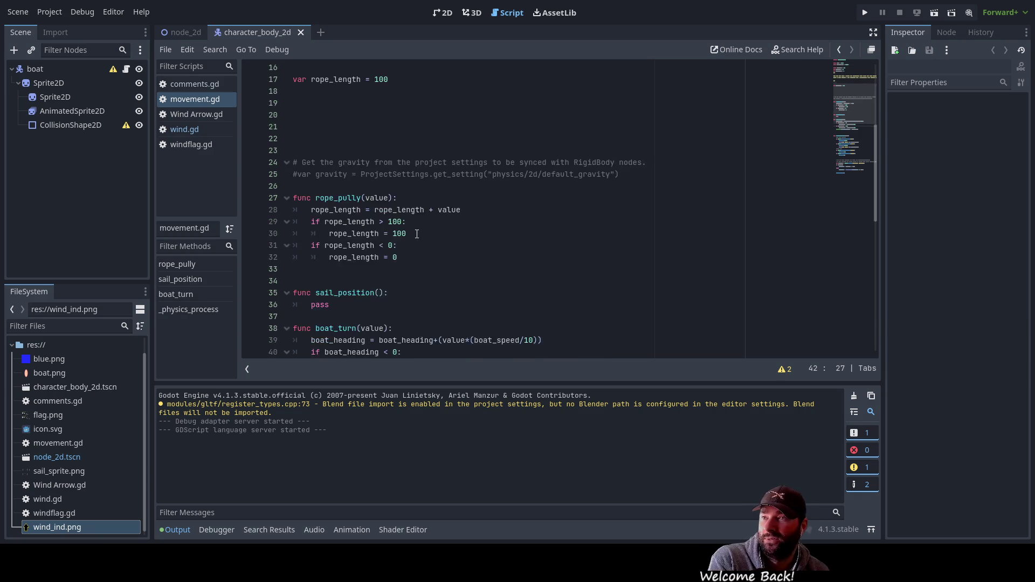
scroll(416, 233, "up", 5)
left_click(344, 233)
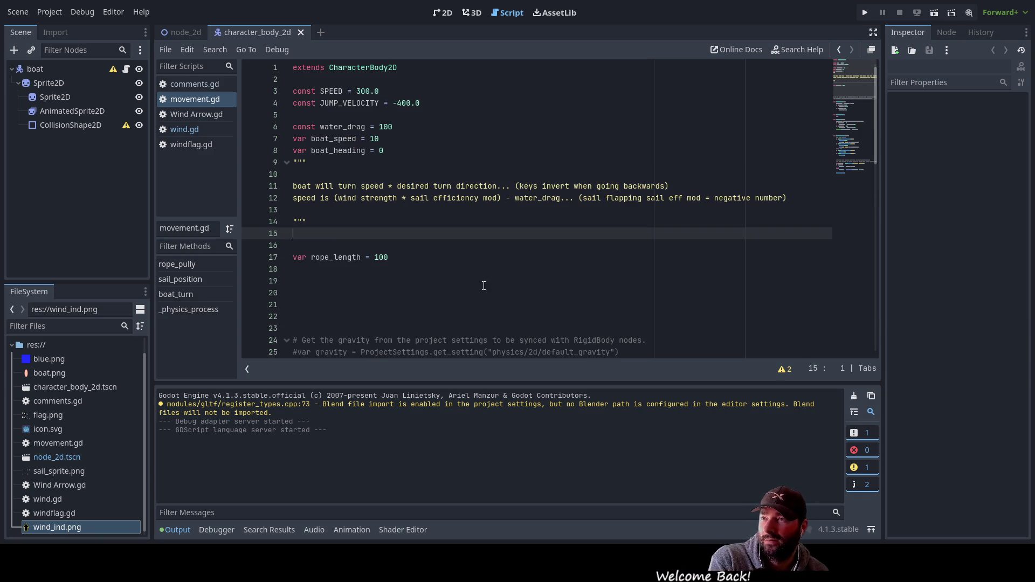
key("Delete")
key("Down")
key("Down")
key("Down")
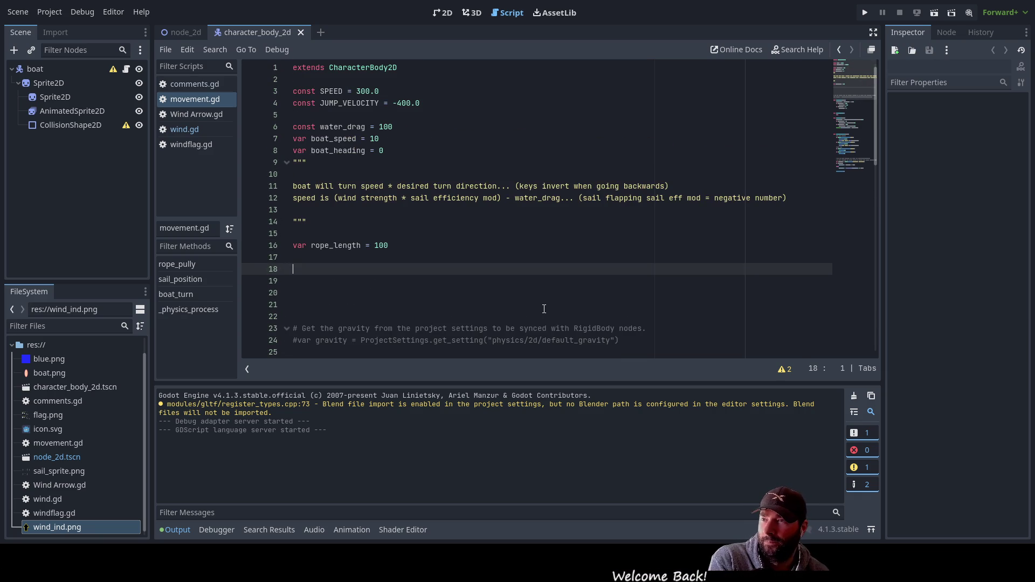
key("Delete")
key("Delete")
key("Delete")
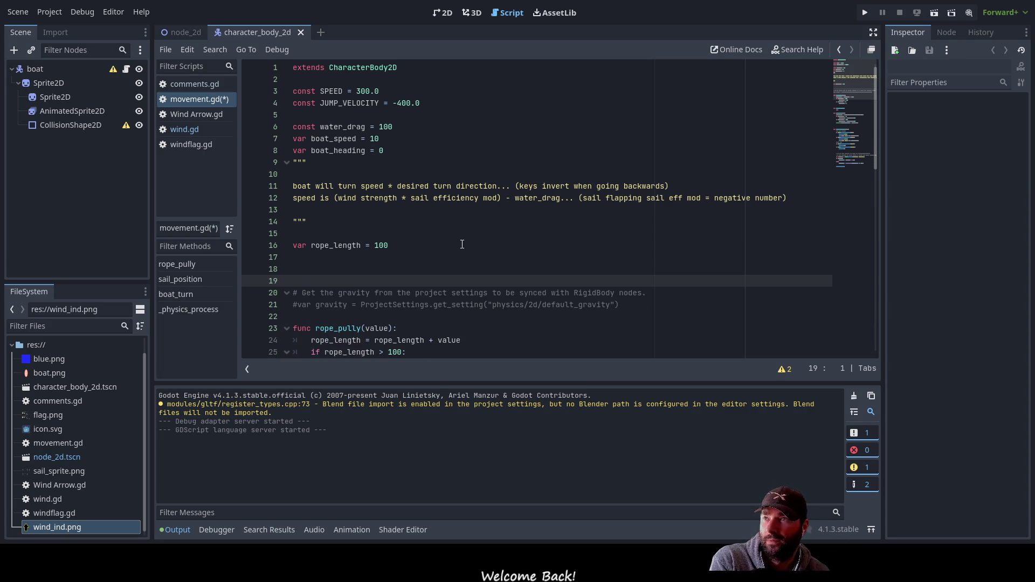
Scroll through movement.gd and select the boat_speed reference on line 35
scroll(462, 244, "down", 5)
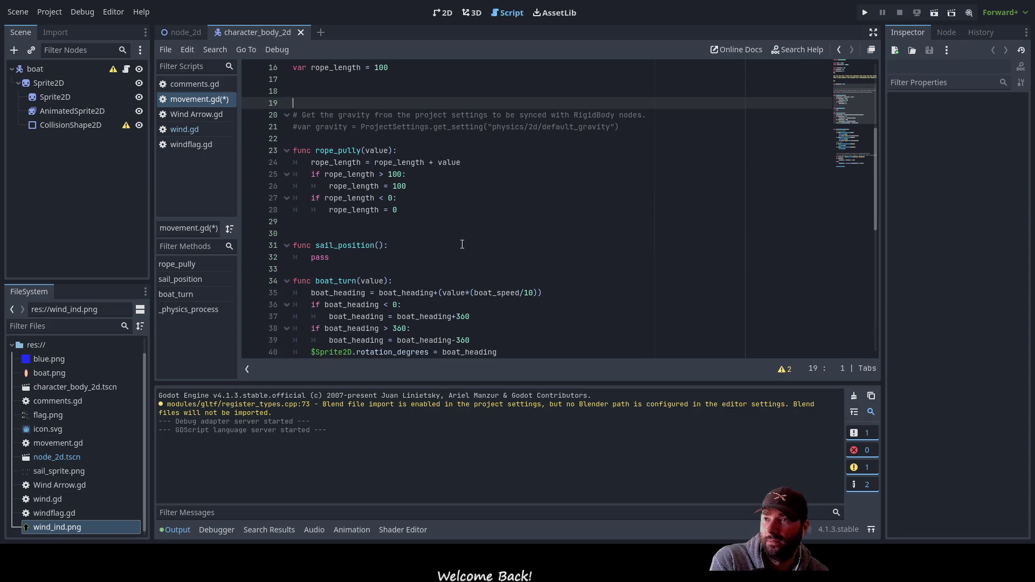
scroll(456, 240, "up", 5)
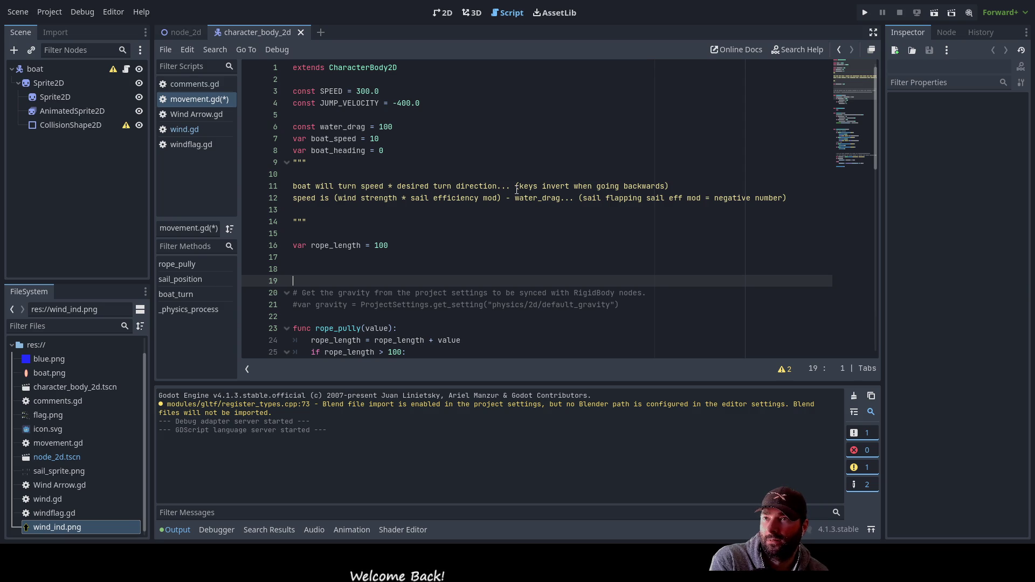
scroll(516, 231, "down", 4)
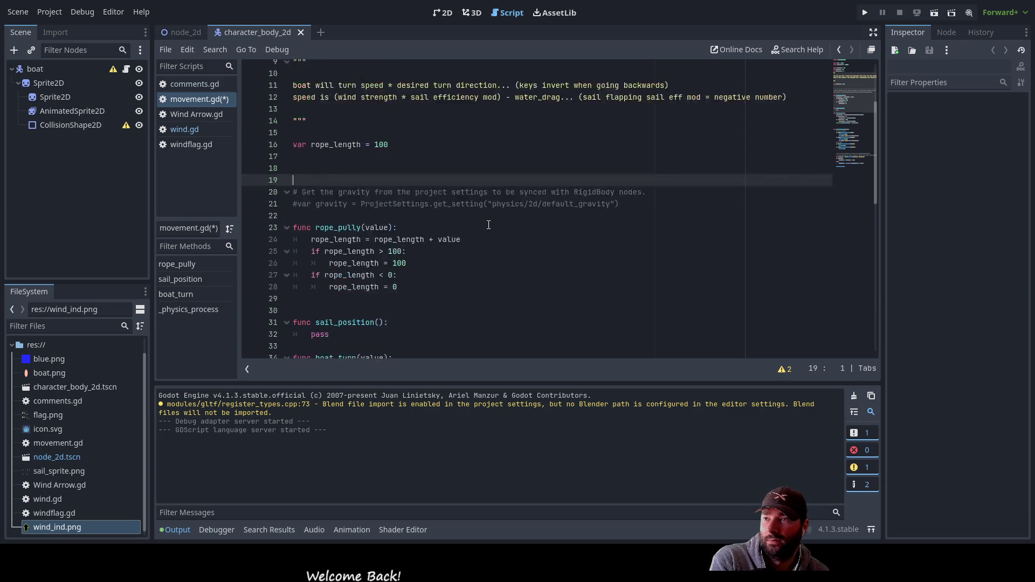
scroll(488, 228, "down", 3)
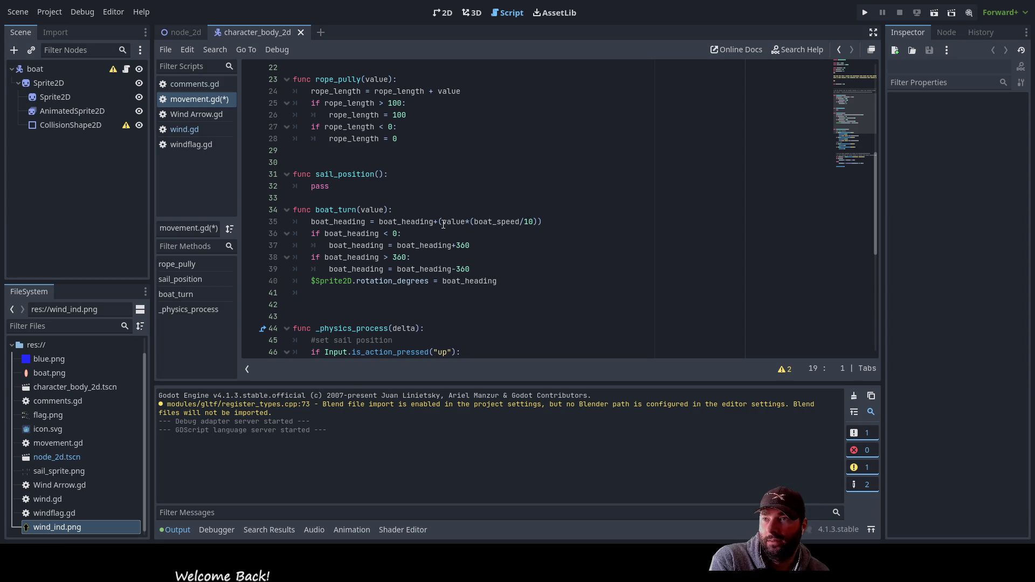
double_click(496, 222)
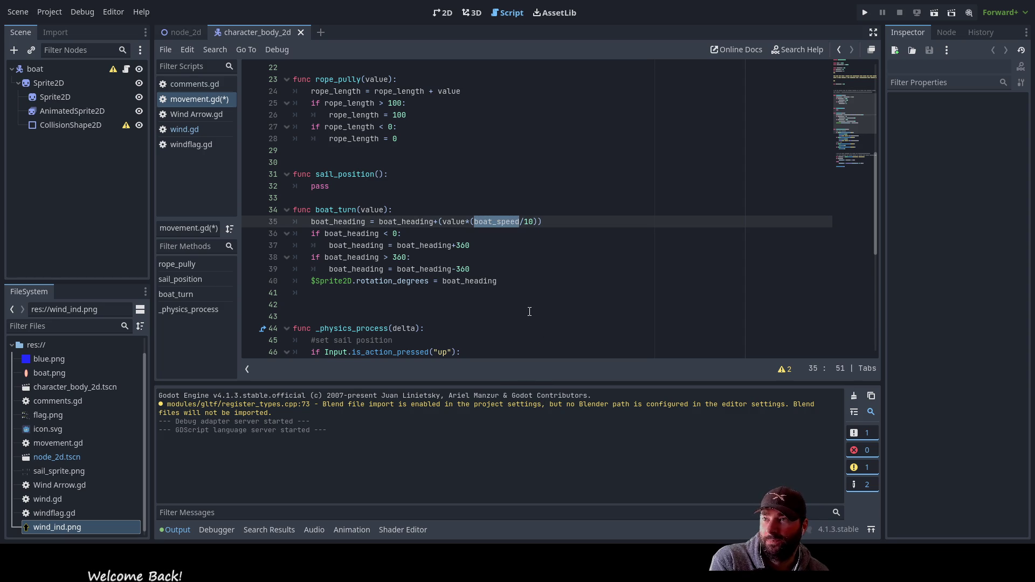
scroll(530, 311, "up", 7)
scroll(523, 248, "down", 7)
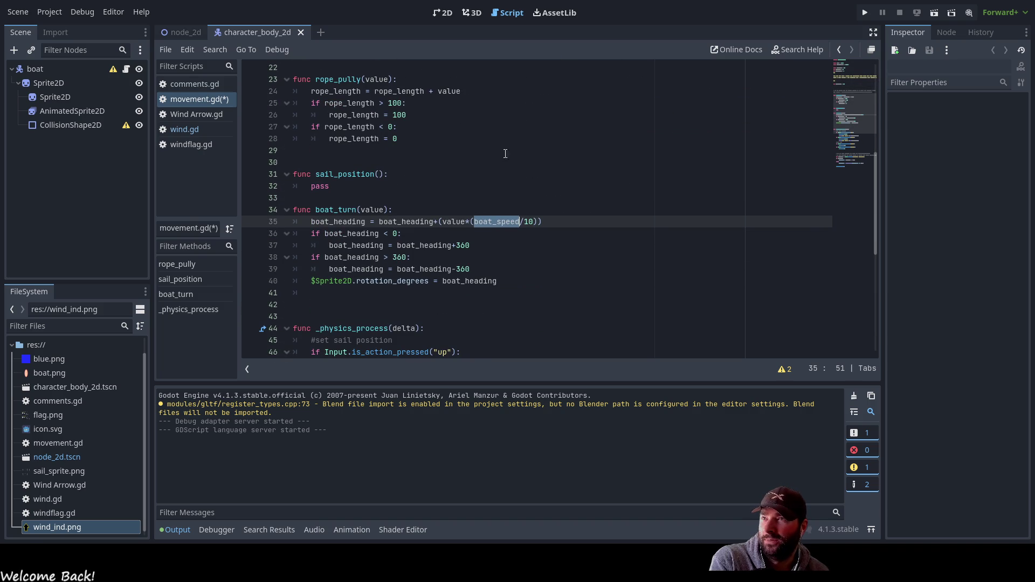
scroll(499, 189, "down", 2)
scroll(377, 208, "up", 6)
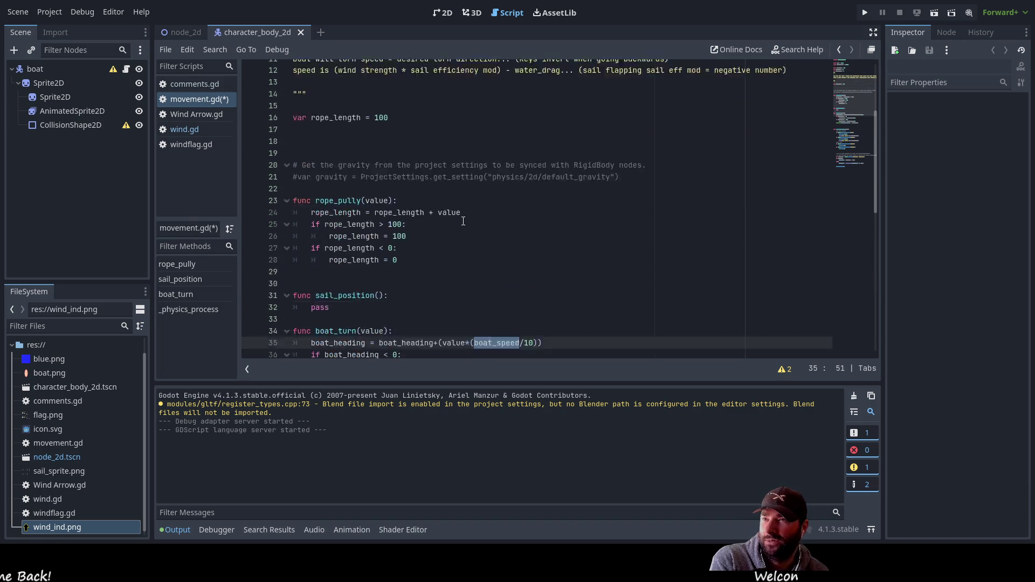
Add a new func boat_speed(): containing pass above rope_pully
left_click(302, 209)
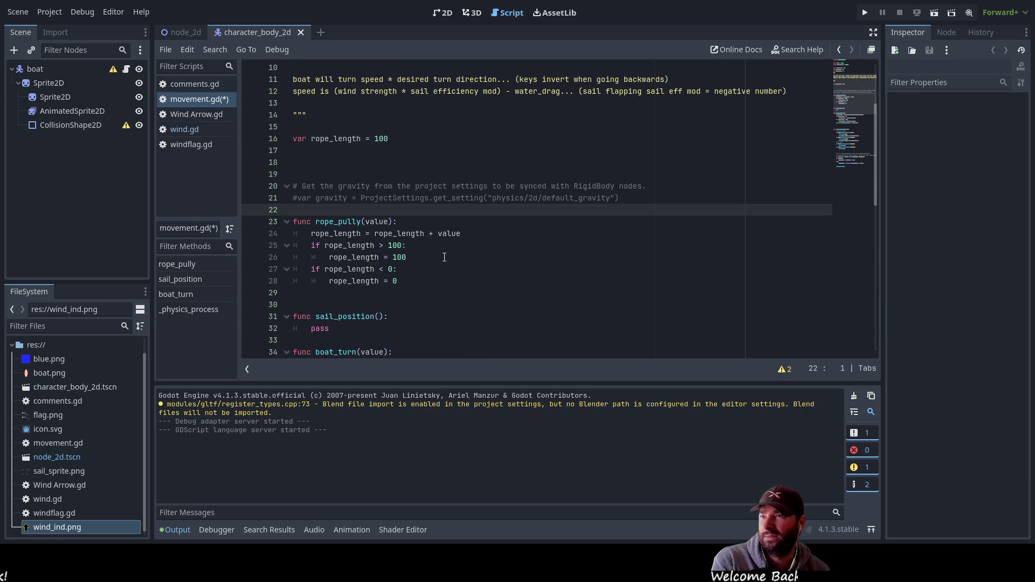
key("Return")
key("Return")
key("Return")
key("Up")
key("Up")
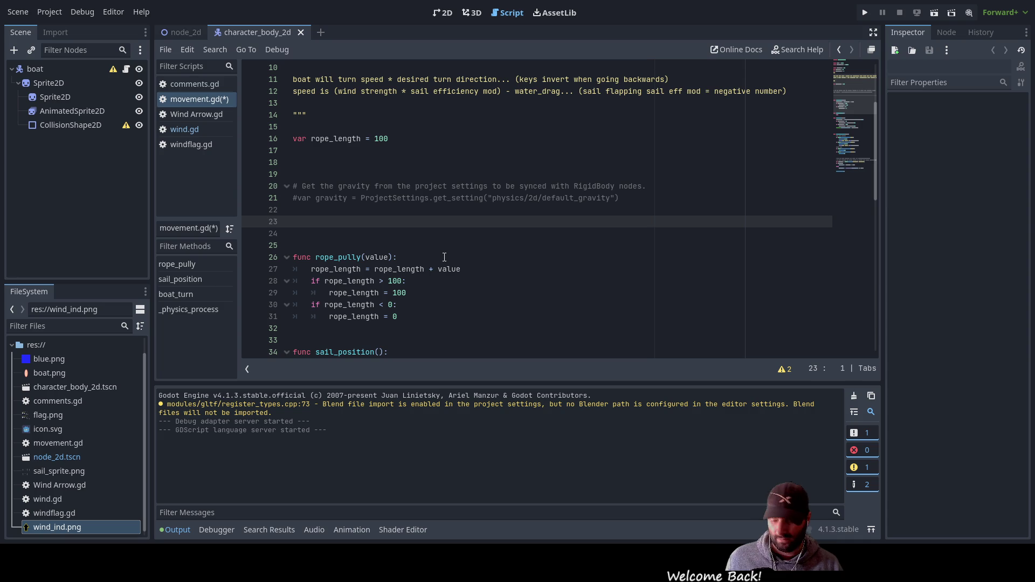
type("func")
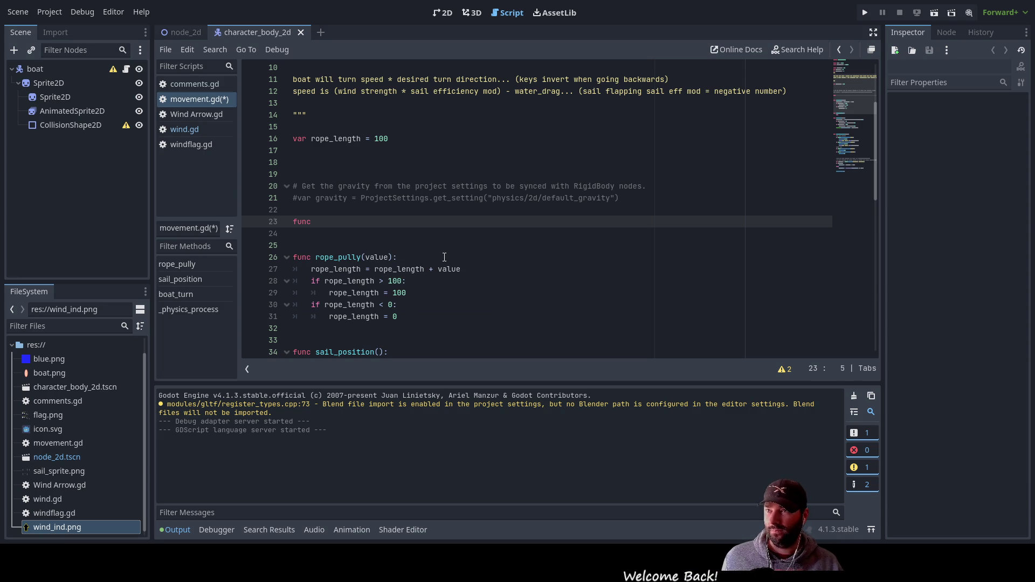
type(" boat_speed")
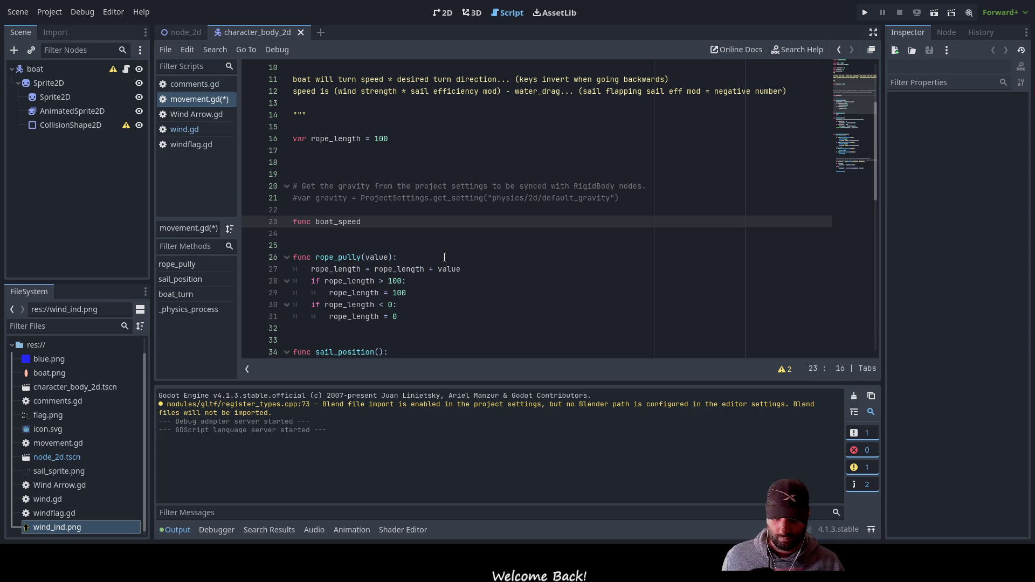
type("()")
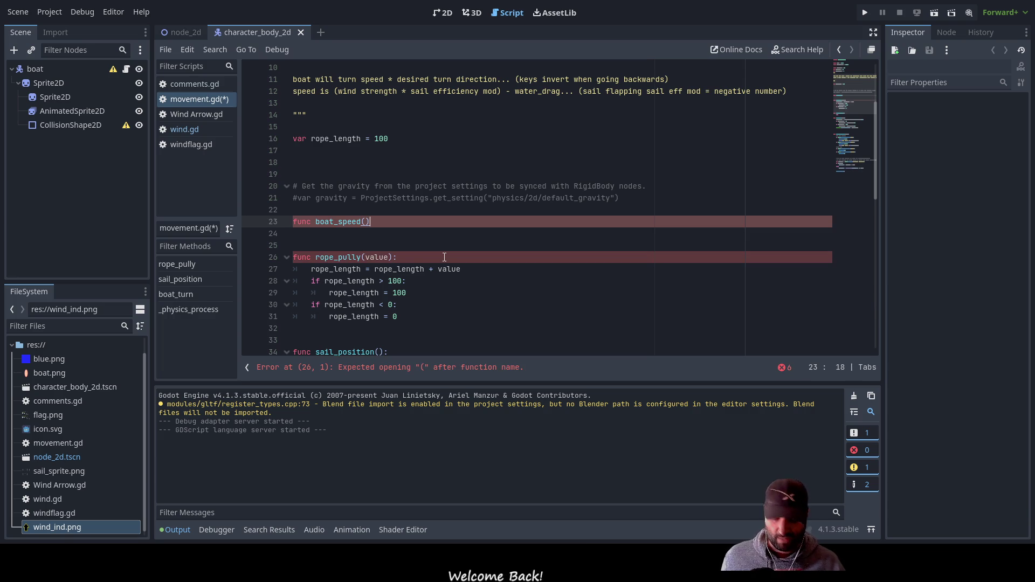
type(":")
key("Return")
type("pass")
Remove the leftover blank line above the rope_pully function
left_click(445, 257)
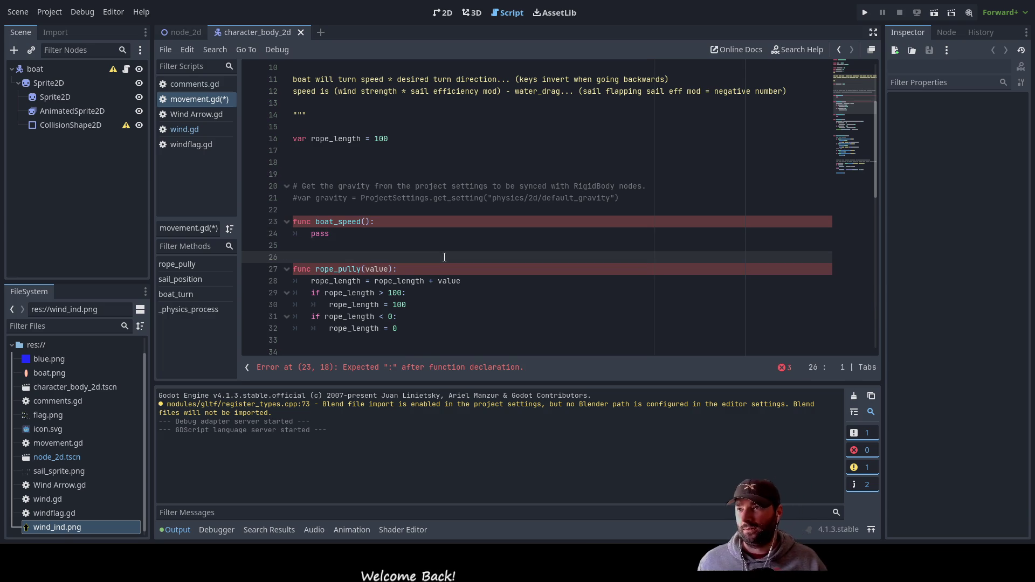
key("Down")
key("Down")
key("Down")
key("Up")
key("Up")
key("Down")
key("Up")
key("Down")
key("Up")
key("Down")
key("Up")
key("Up")
key("Up")
key("Up")
key("Up")
key("Up")
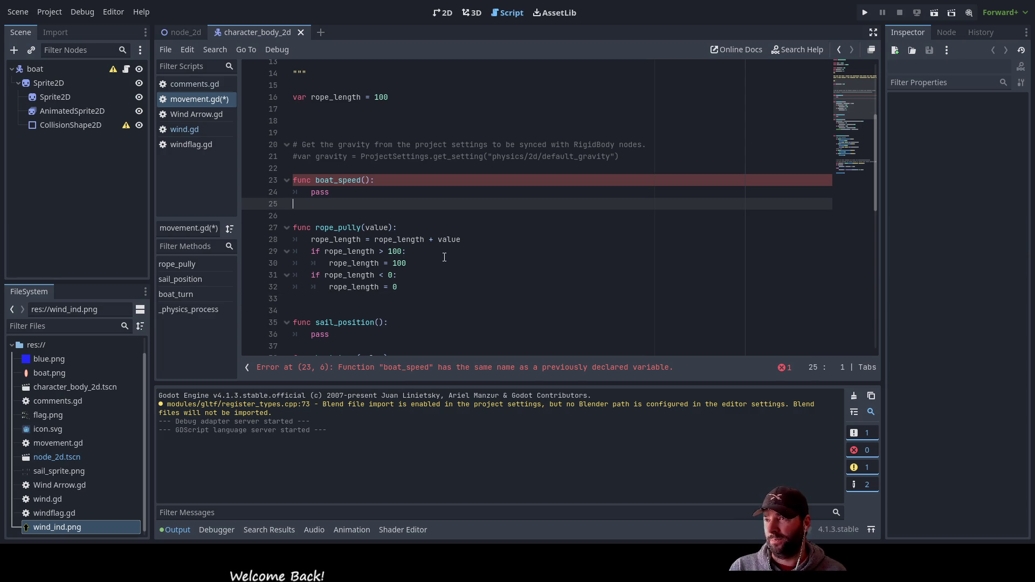
key("BackSpace")
key("Down")
key("Down")
key("Down")
Review the new boat_speed function and the end of boat_turn
key("Right")
key("Right")
key("Right")
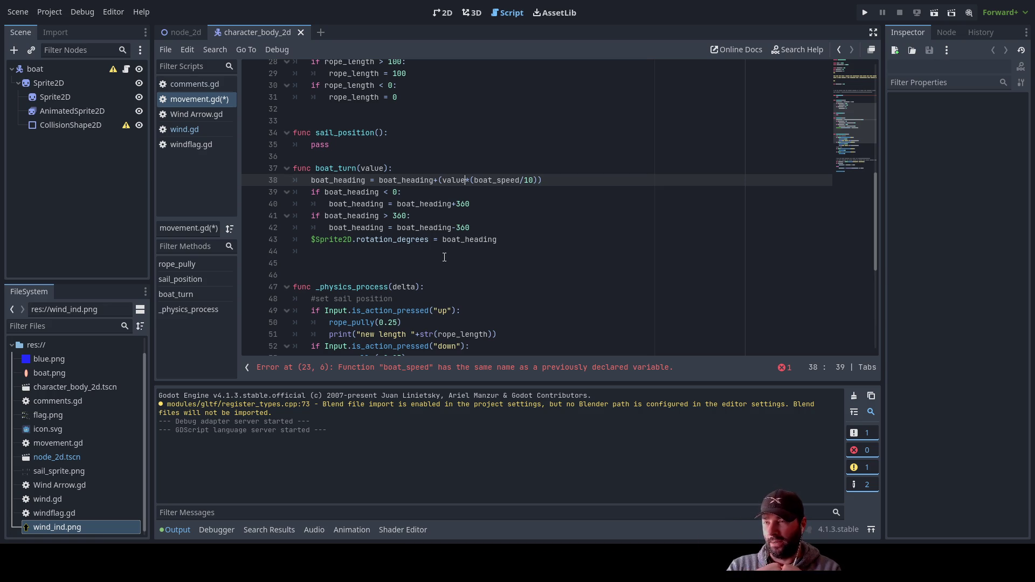
key("Up")
key("Up")
key("Up")
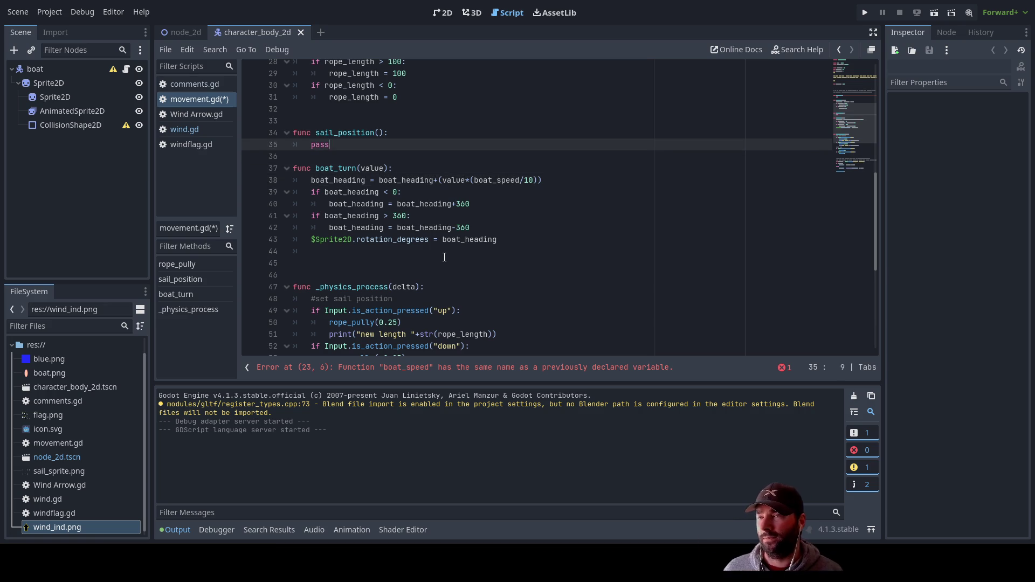
key("Up")
key("Up")
key("Up")
key("Down")
key("Down")
key("Down")
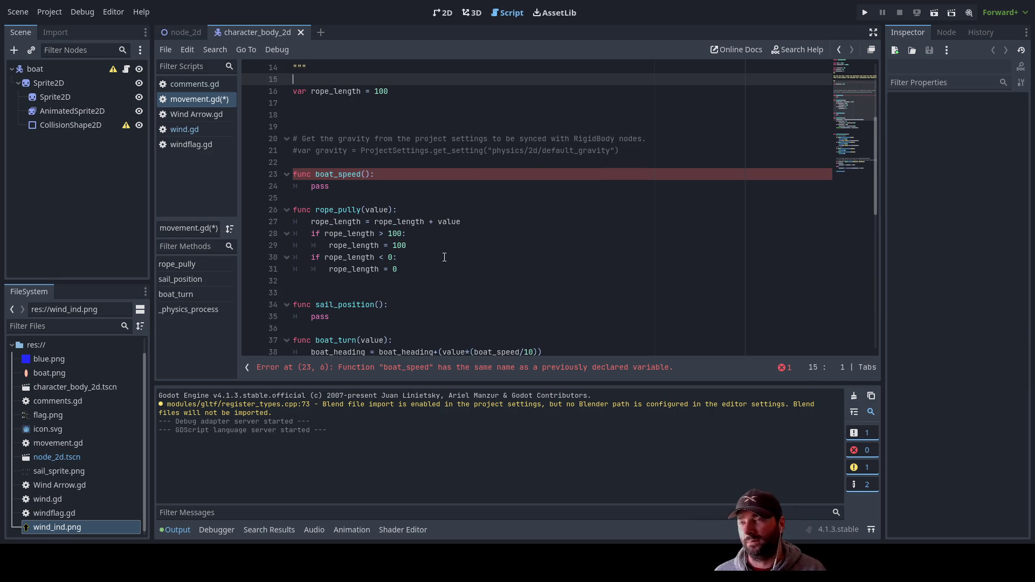
key("Down")
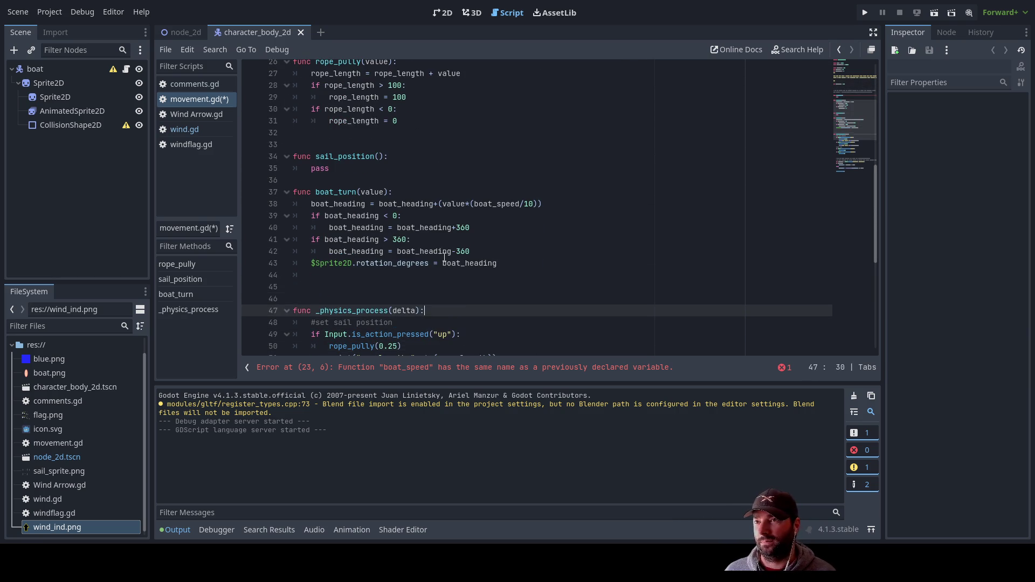
key("Up")
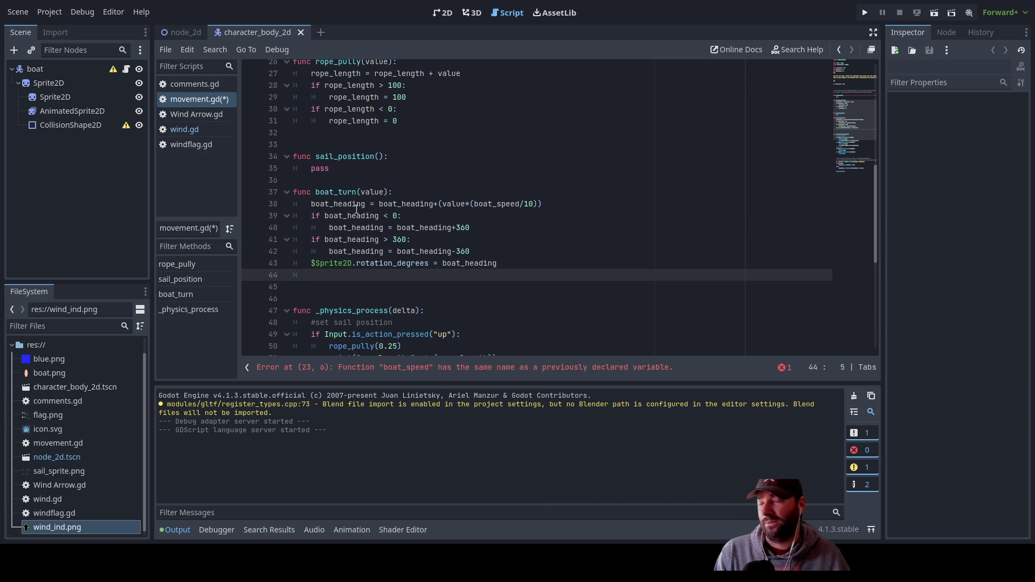
Inspect sail_position and select boat_heading on line 42
scroll(372, 244, "up", 4)
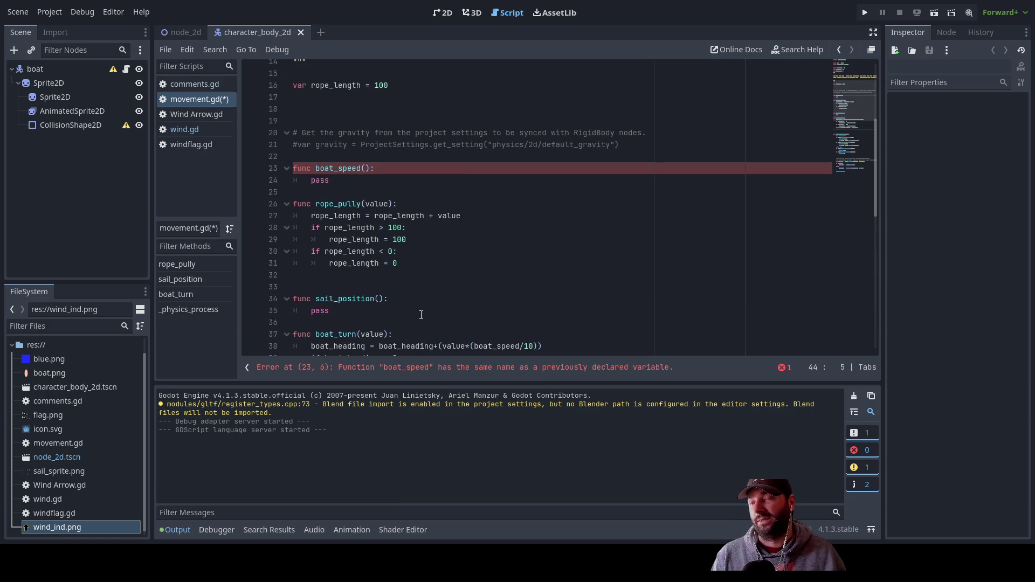
scroll(385, 221, "down", 1)
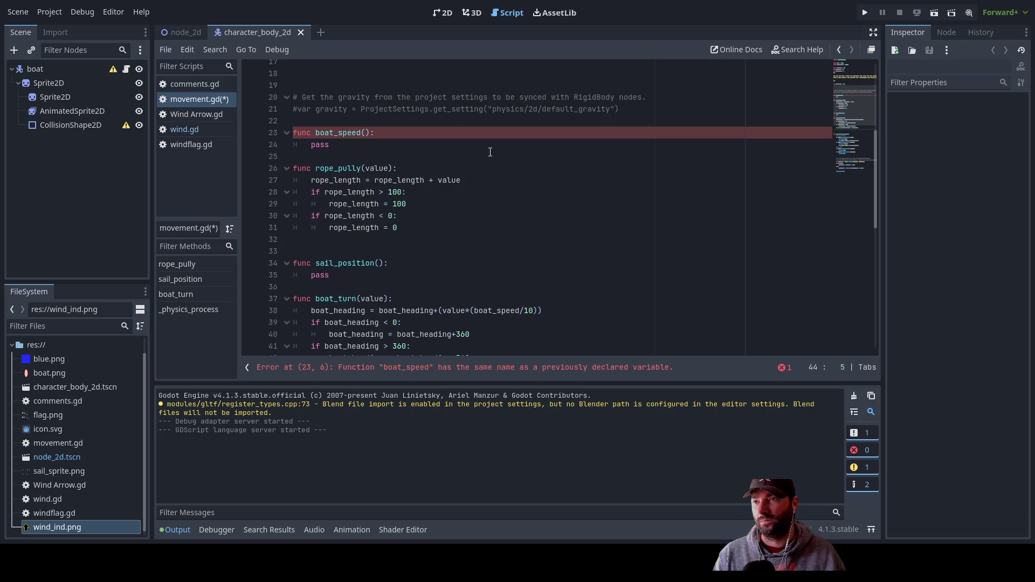
scroll(378, 221, "down", 2)
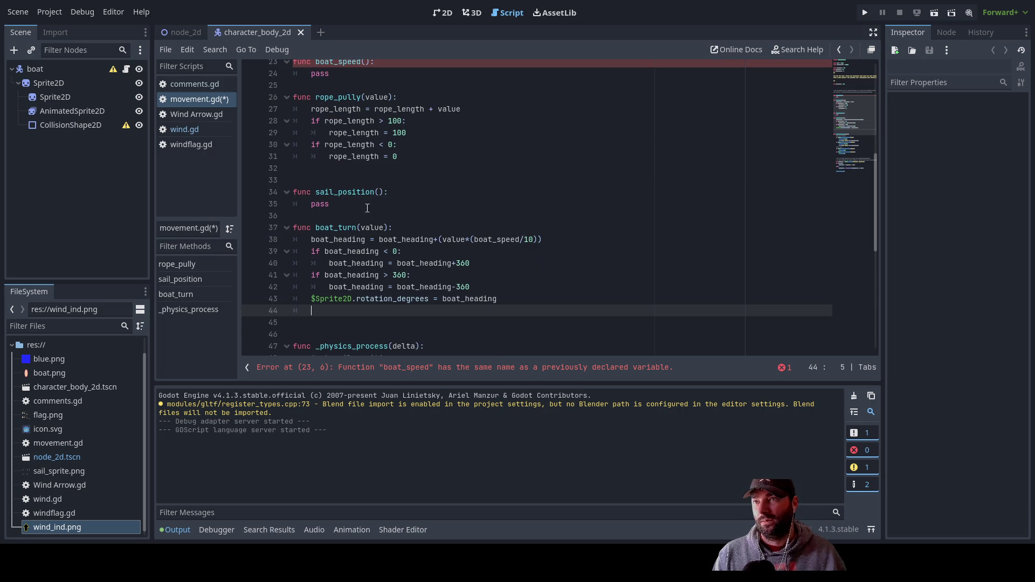
left_click(357, 204)
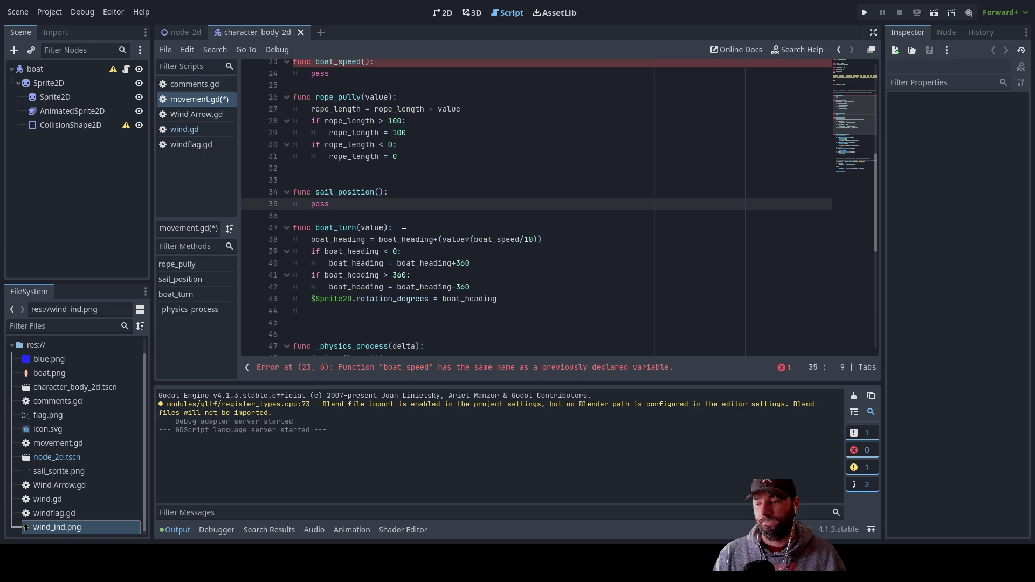
scroll(404, 233, "up", 7)
scroll(405, 237, "down", 12)
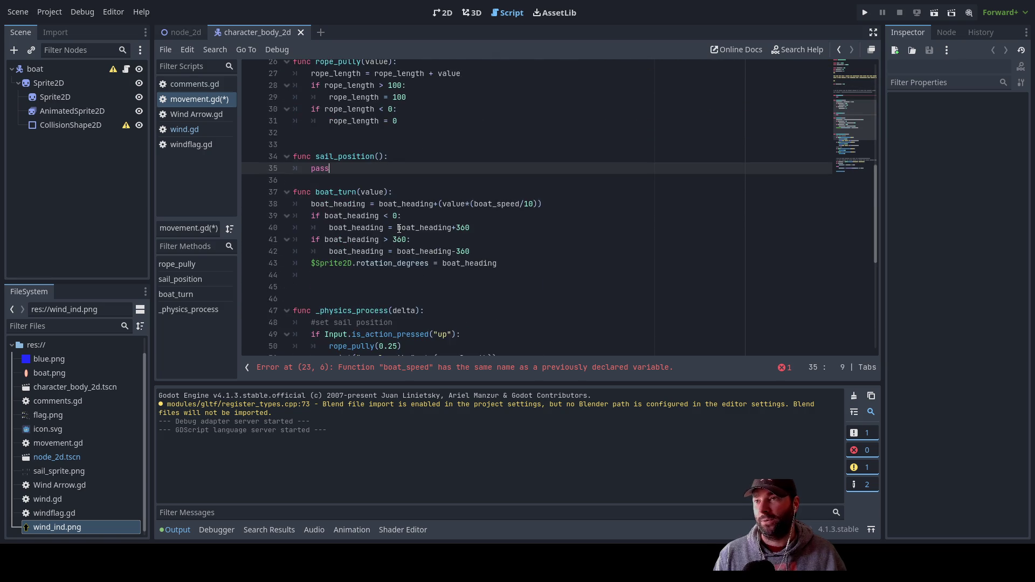
scroll(406, 245, "up", 3)
double_click(356, 251)
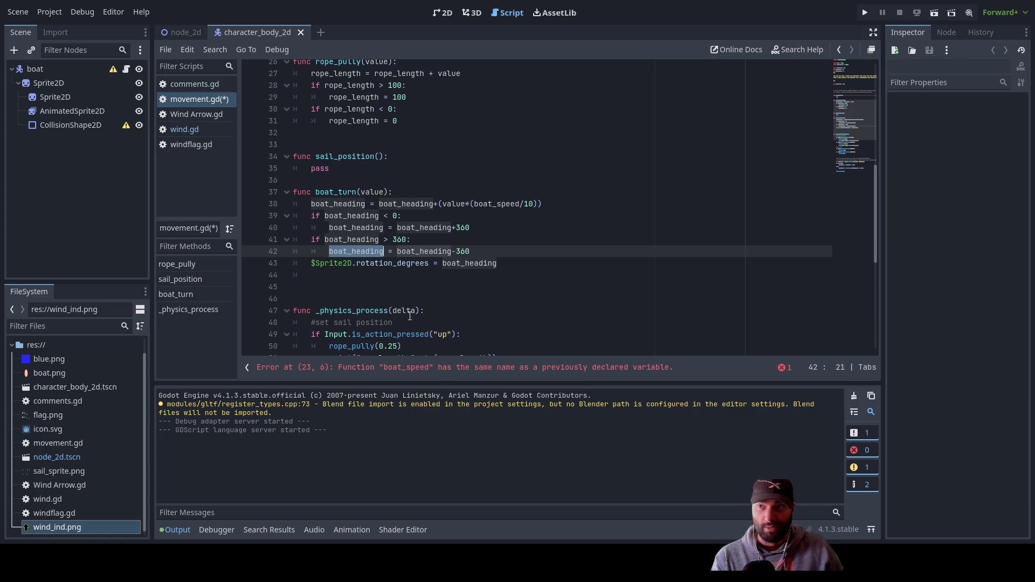
Insert an empty line above pass in sail_position
left_click(341, 169)
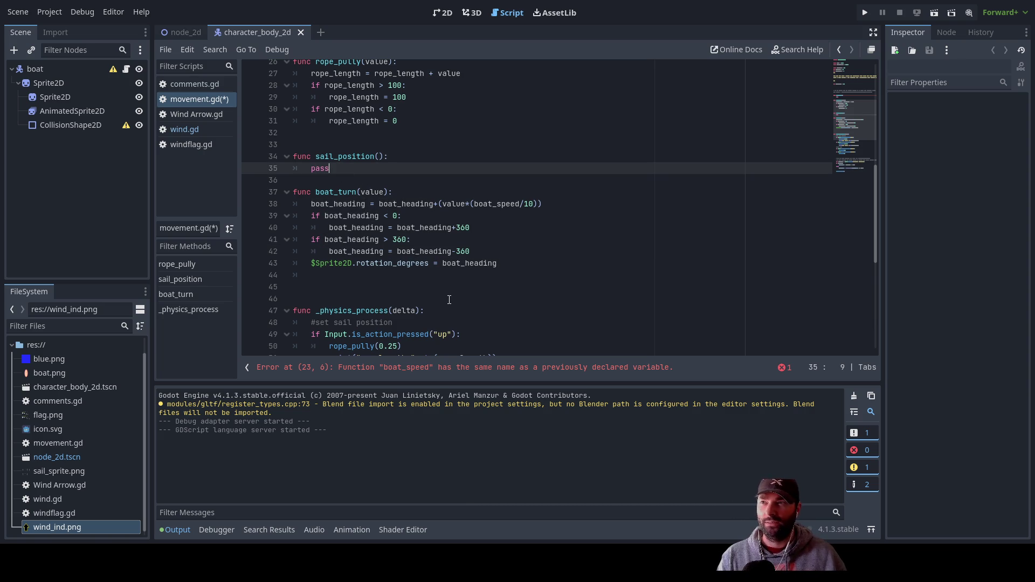
key("Return")
key("Up")
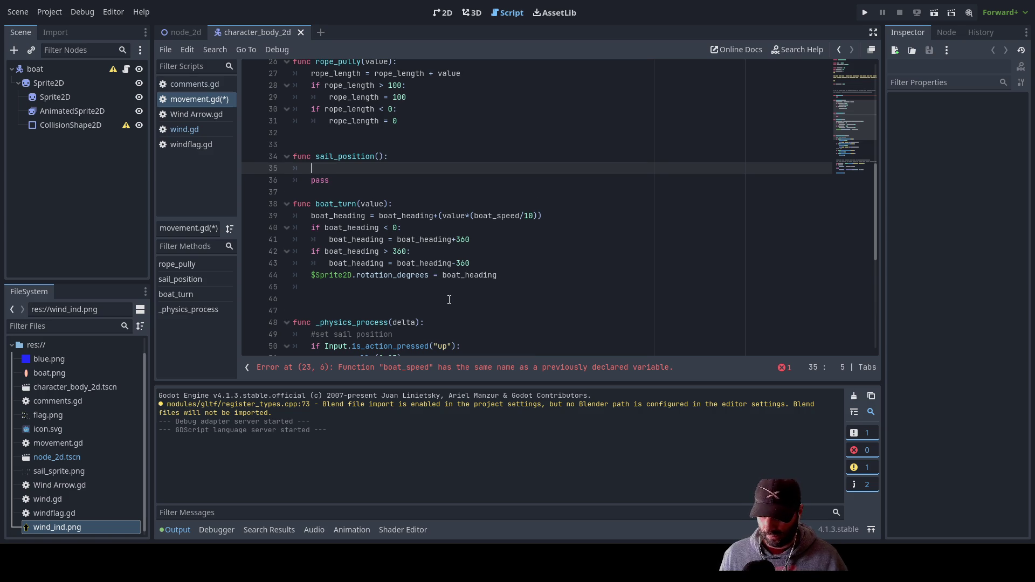
Build a triple-quoted """ note block, deleting the stray autocompleted boat_heading text
type("\"\"\"")
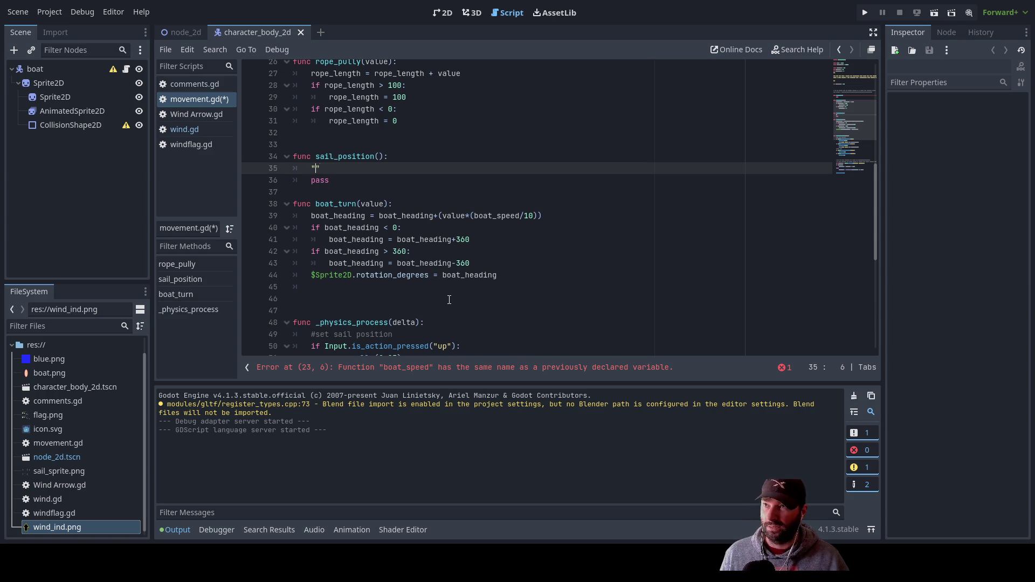
key("Return")
key("Return")
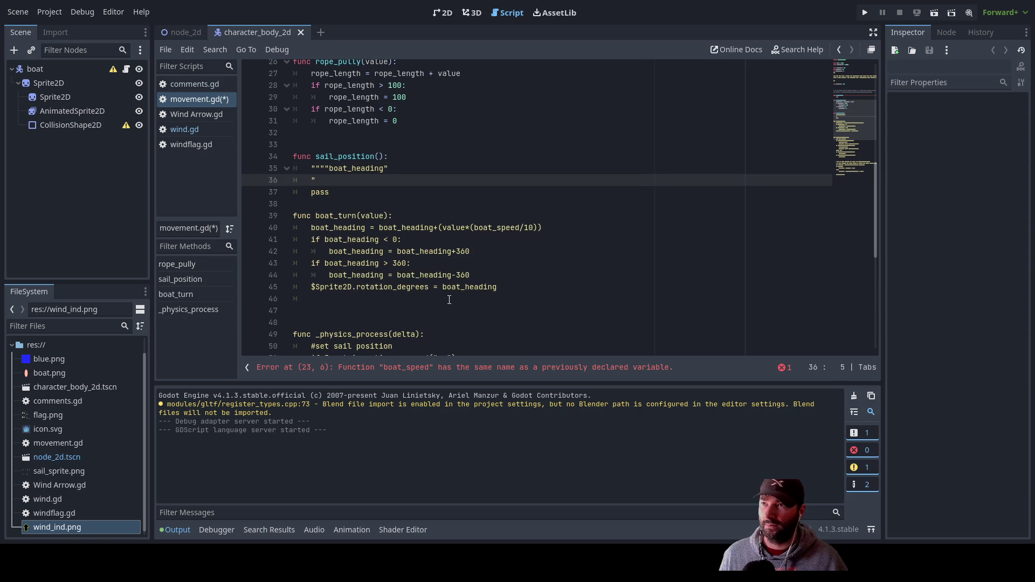
key("Up")
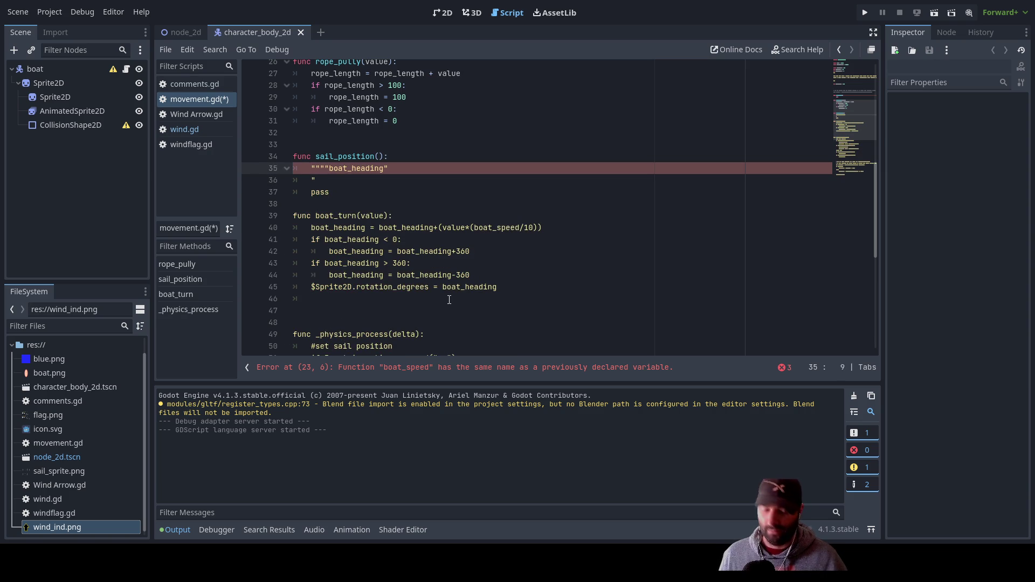
key("Right")
key("Right")
key("Right")
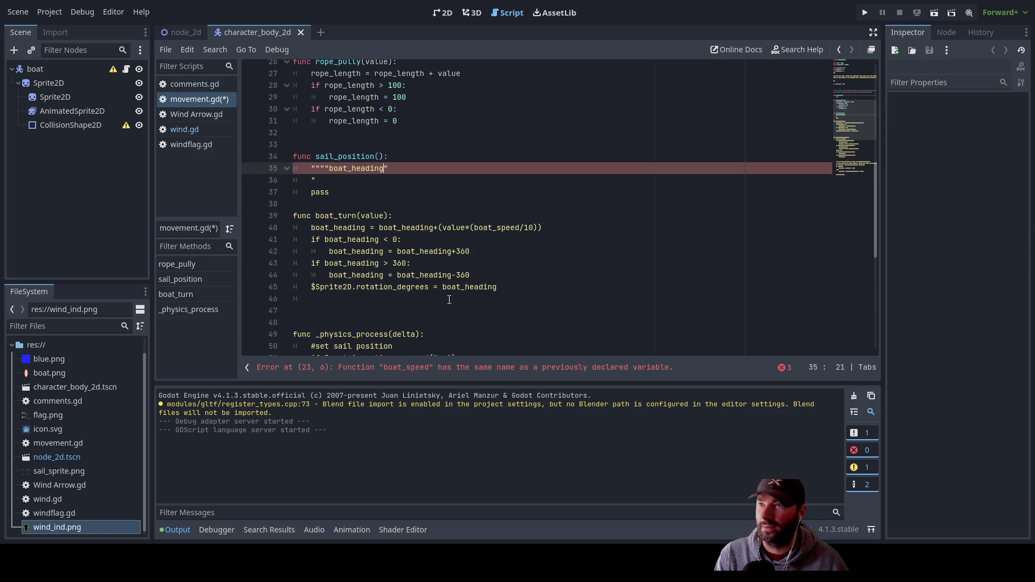
key("BackSpace")
key("BackSpace")
key("BackSpace")
key("BackSpace")
key("Return")
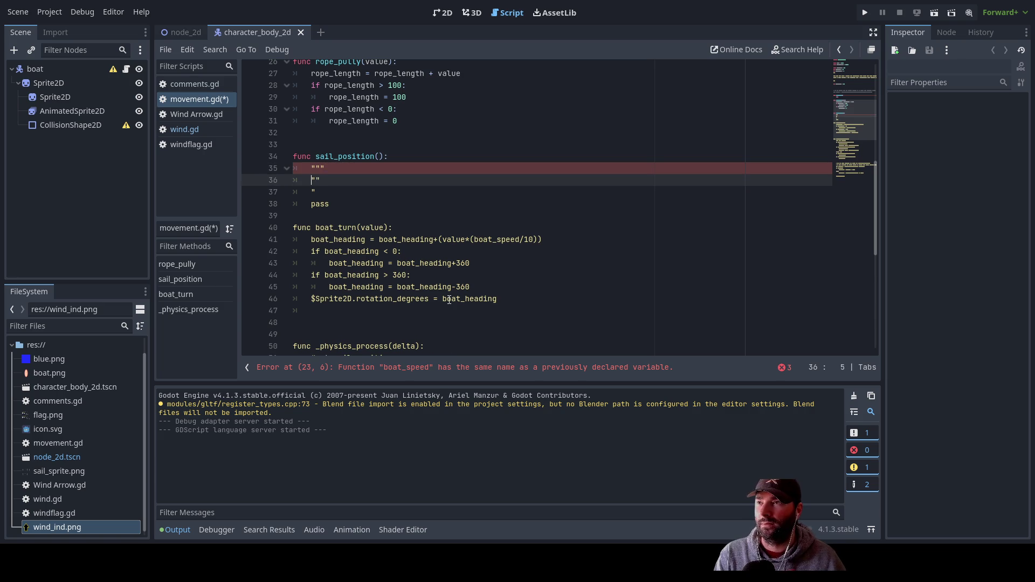
key("Down")
key("BackSpace")
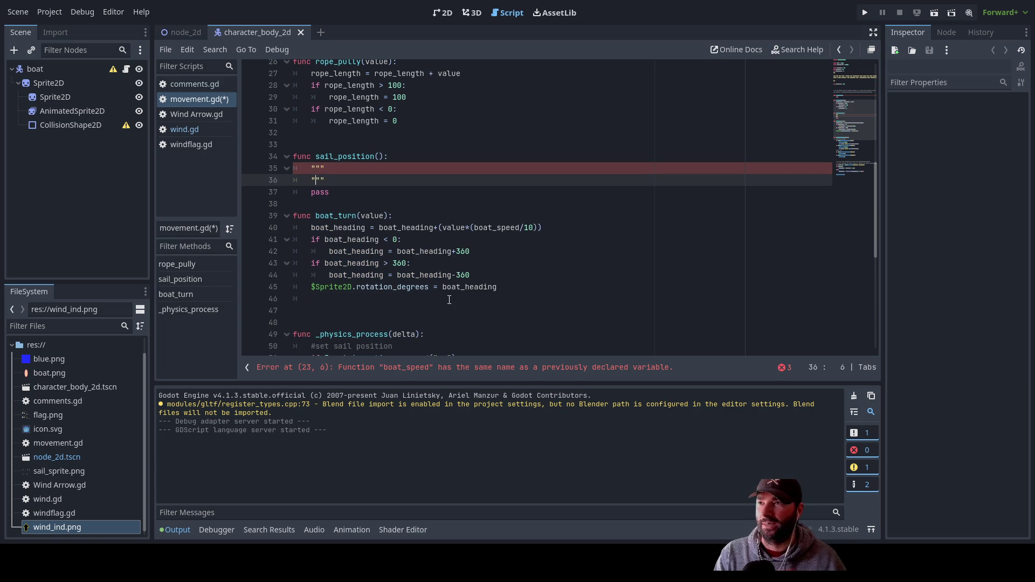
key("Return")
key("Return")
key("Return")
key("Up")
key("Up")
key("Up")
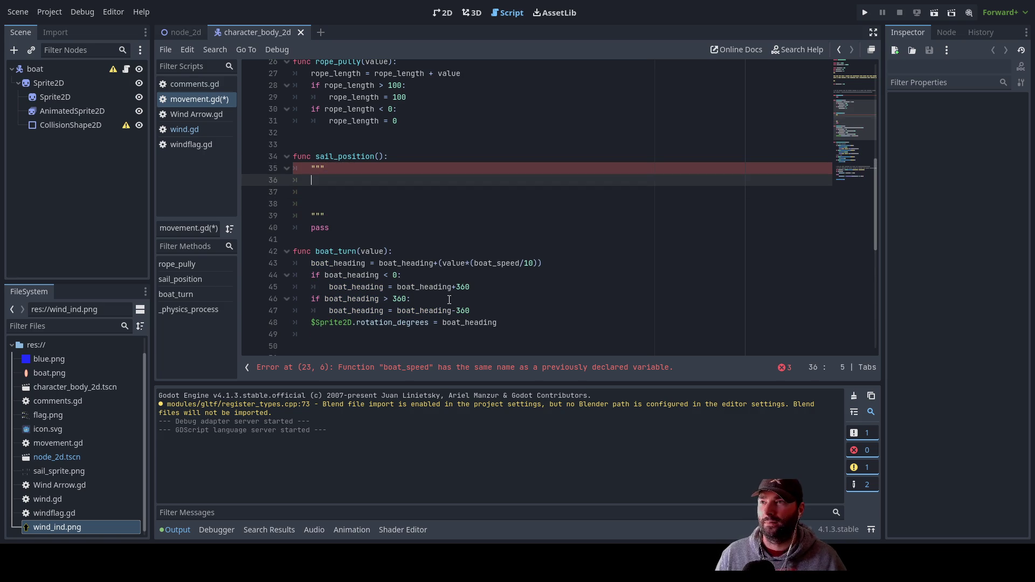
key("Down")
key("Up")
key("Down")
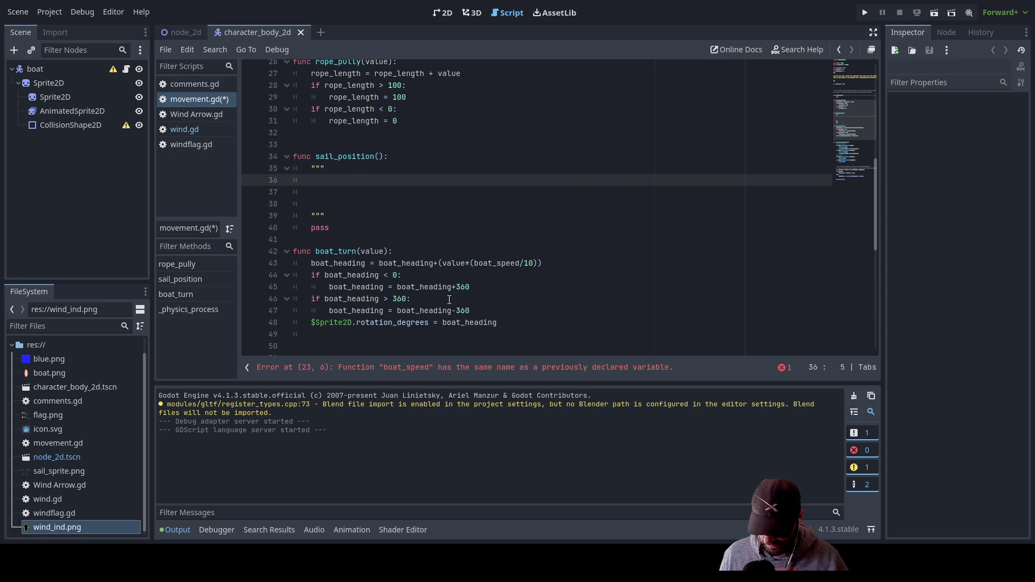
Write 'wind direction, boat heading restricted by rope length' inside the note
type("wi")
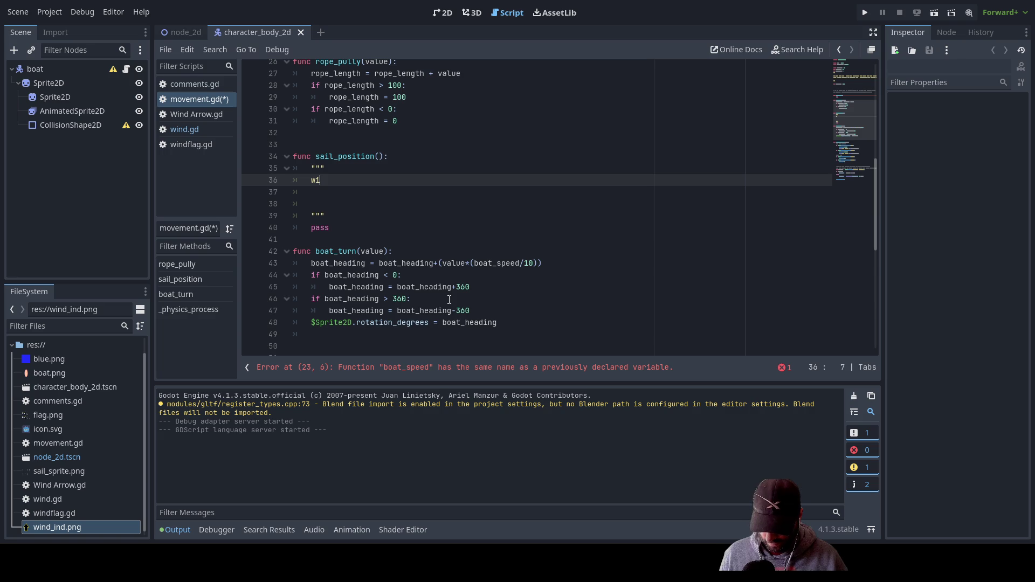
type("nd direction,")
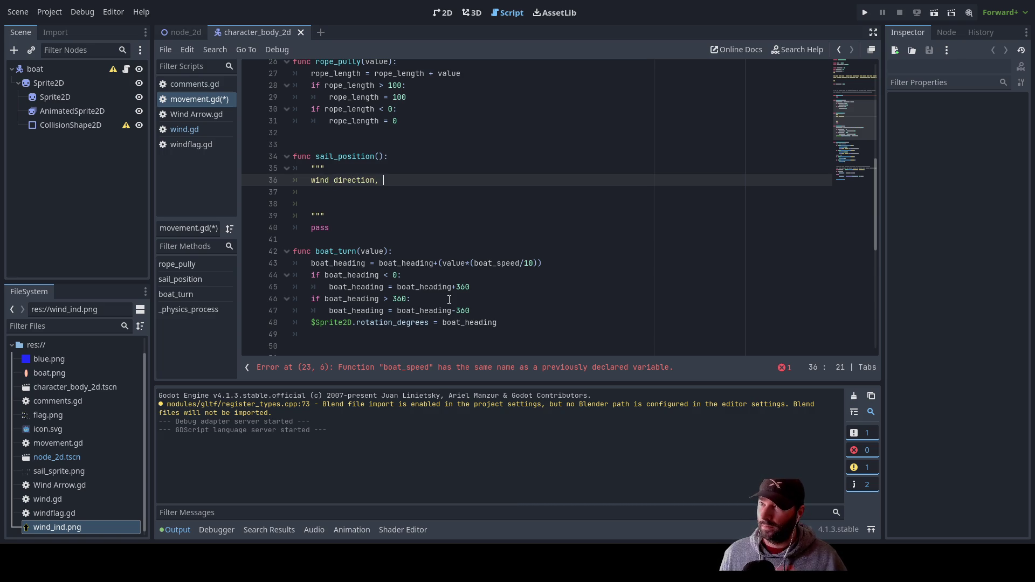
type("b")
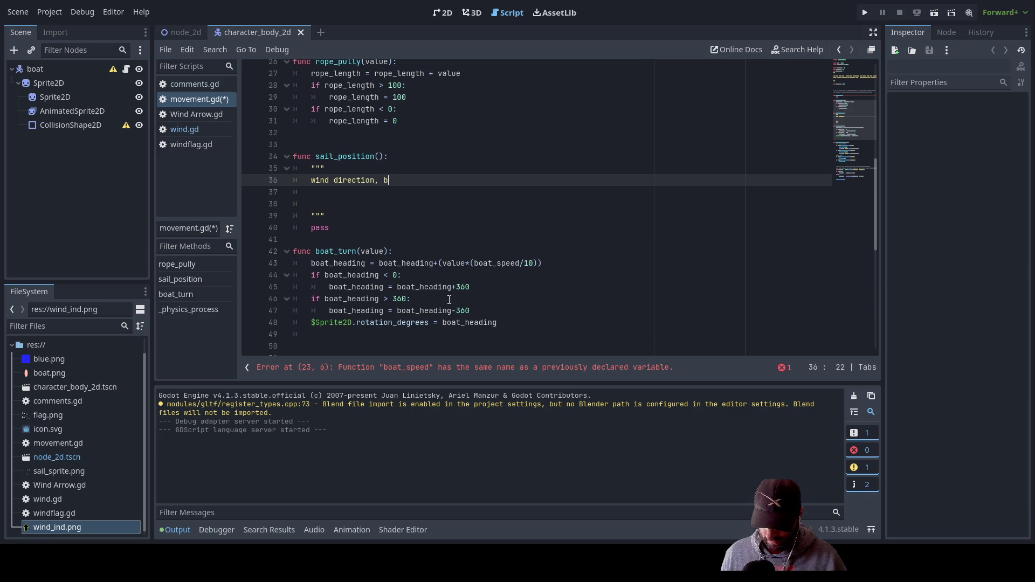
type("oat heading")
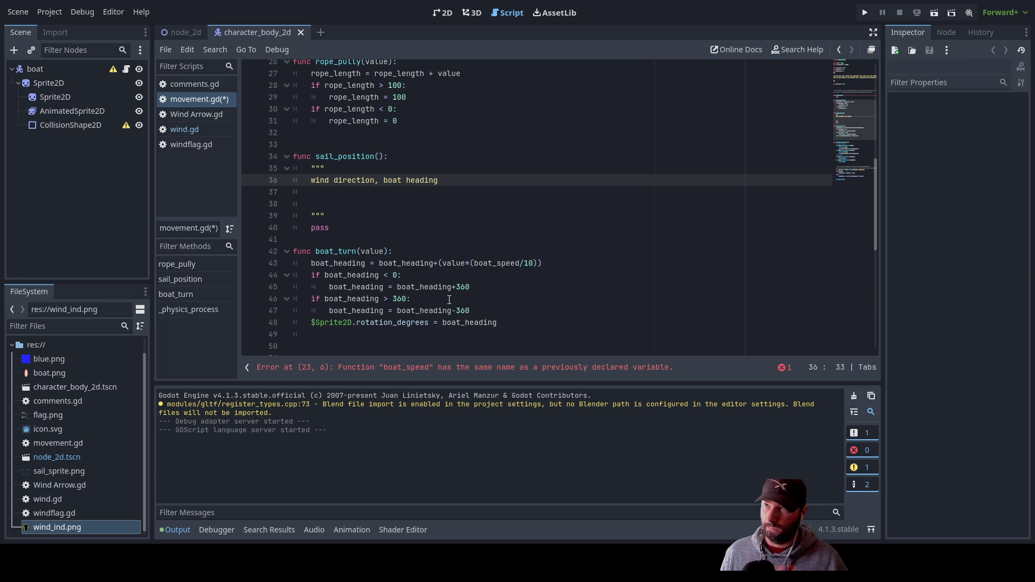
type(" restri")
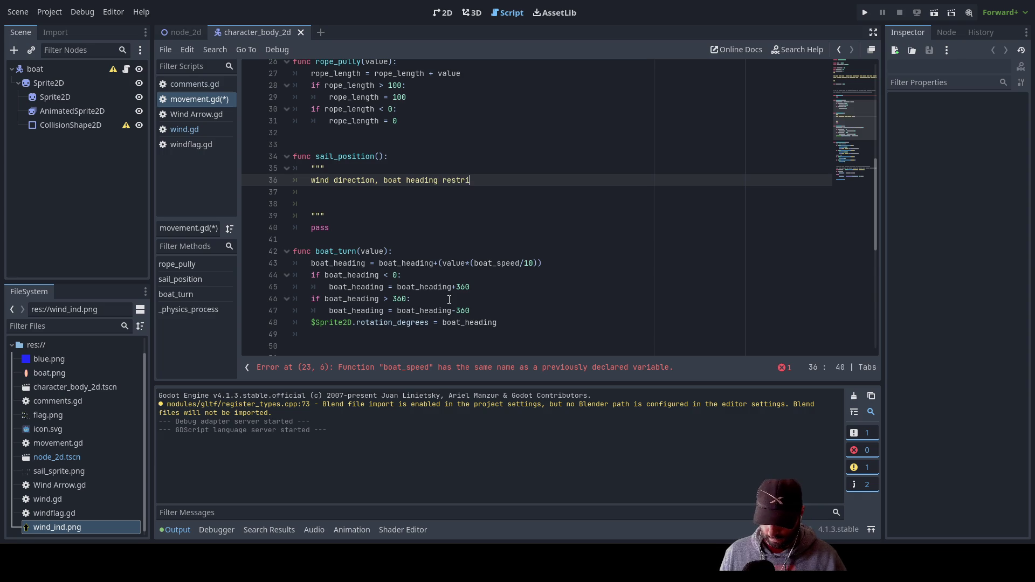
type("cted by")
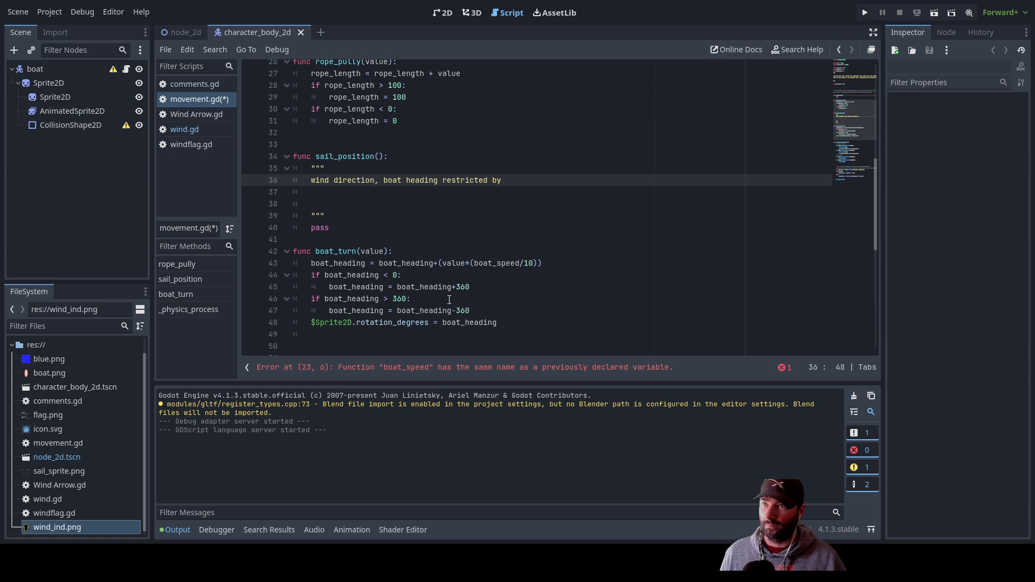
type("rope")
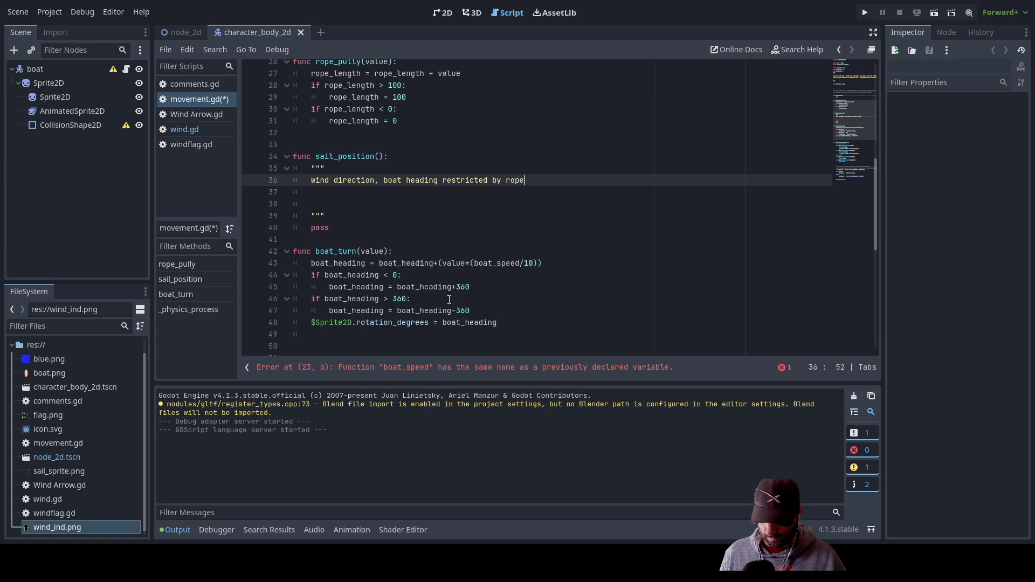
type(" length")
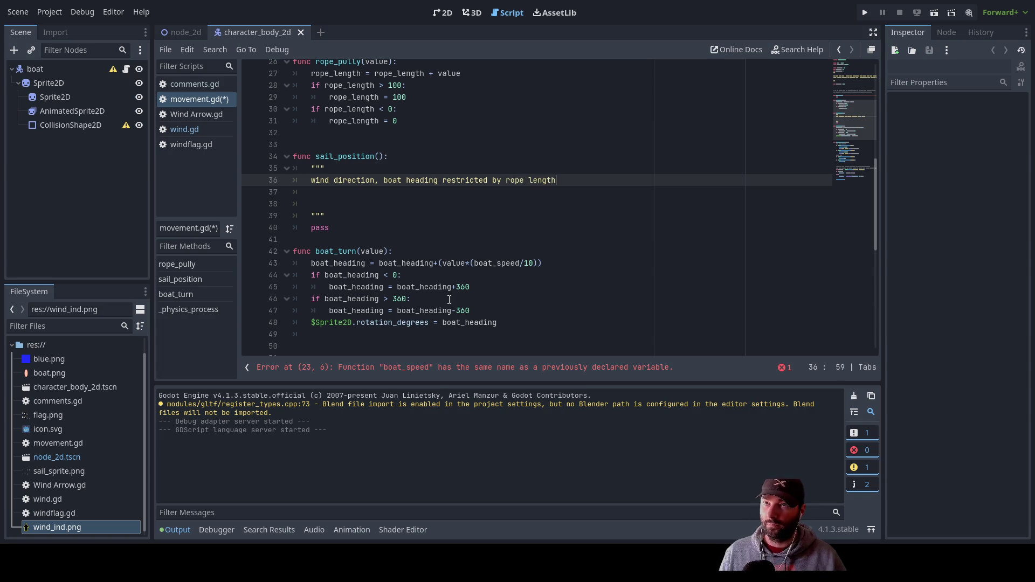
key("Down")
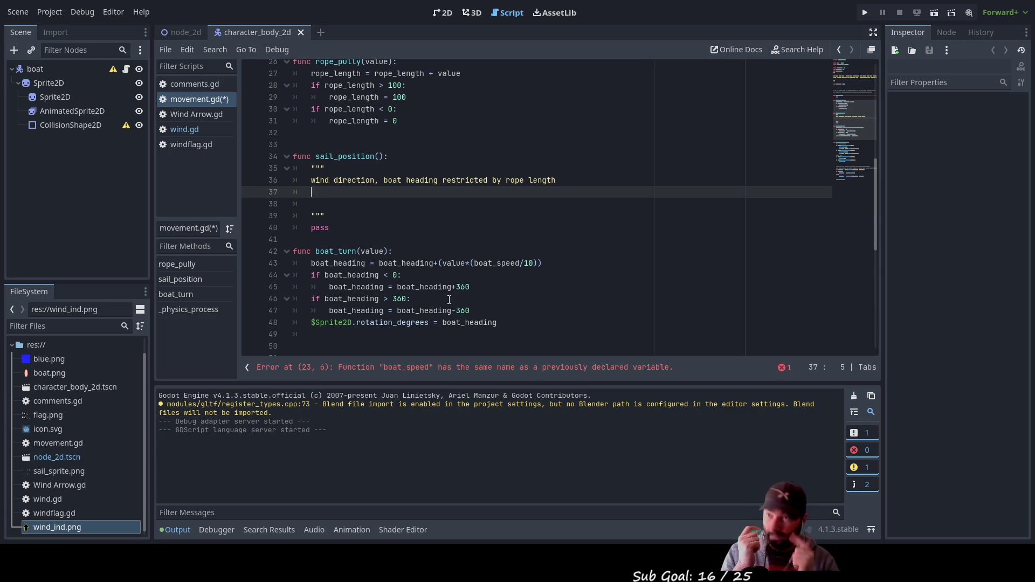
key("Up")
key("Up")
key("End")
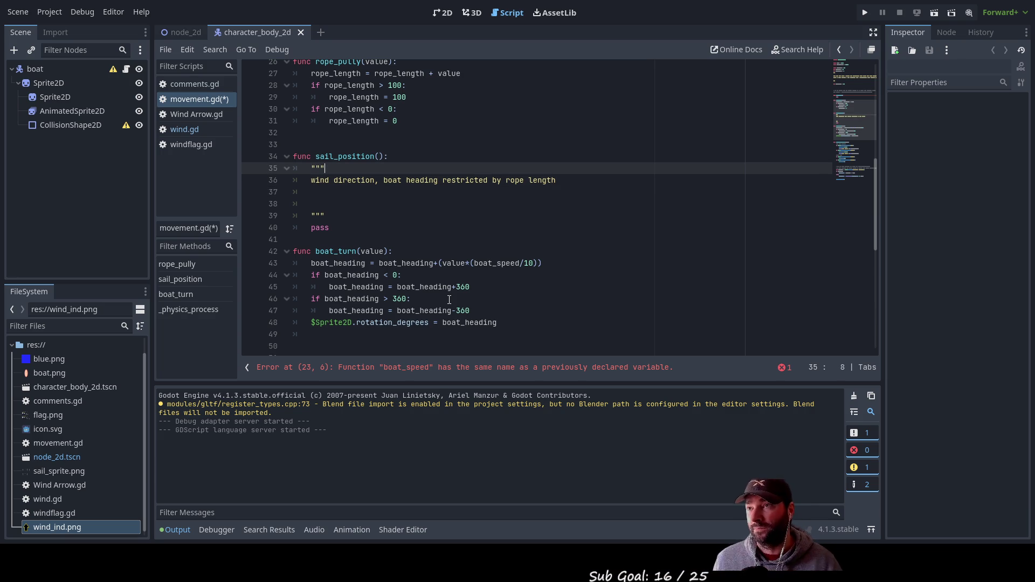
Add the line 'max angle = 90*(rope length/100)' below the wind direction note and select it
key("Return")
key("Return")
key("Up")
key("Up")
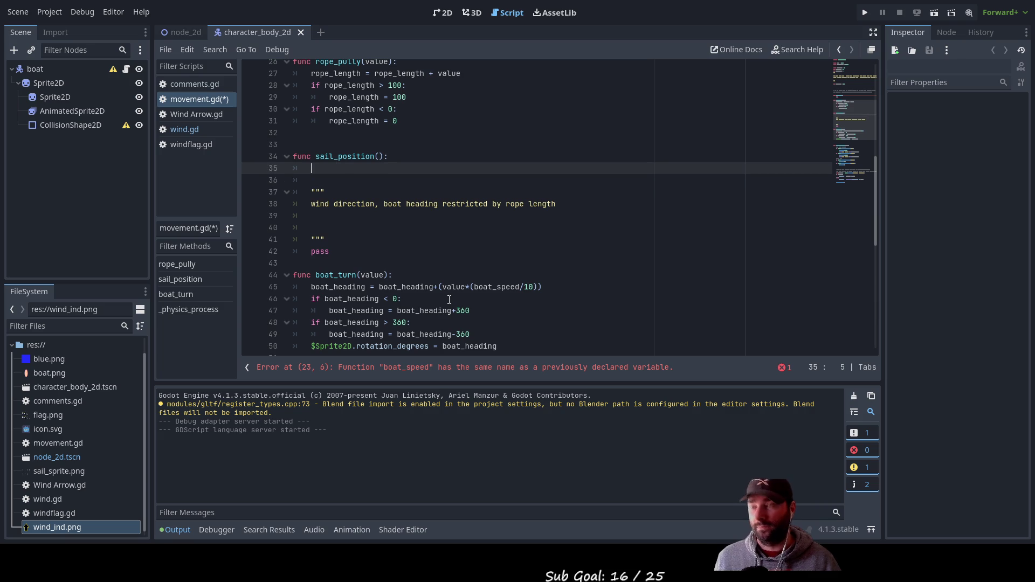
key("Down")
key("Down")
key("Down")
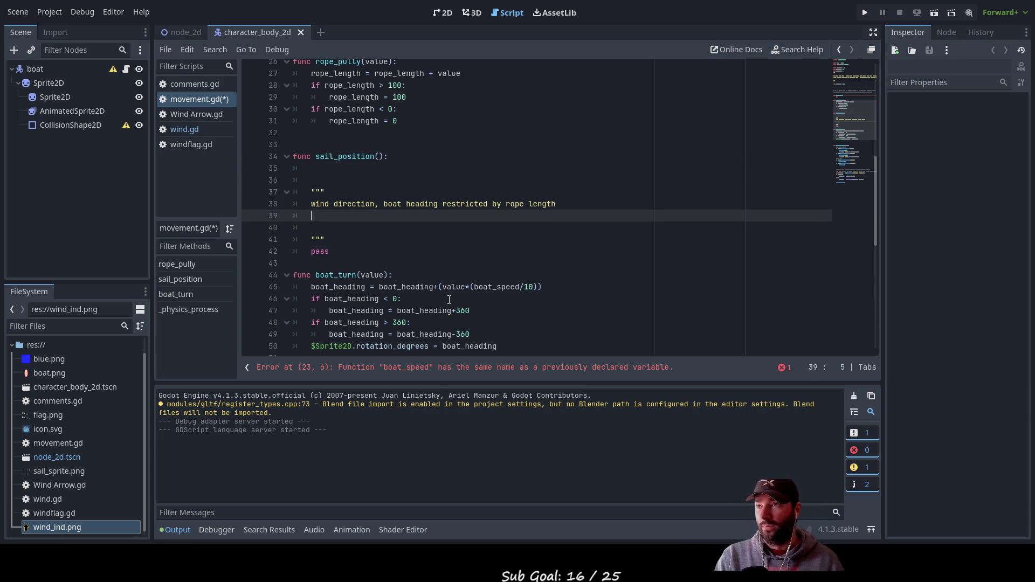
type("max")
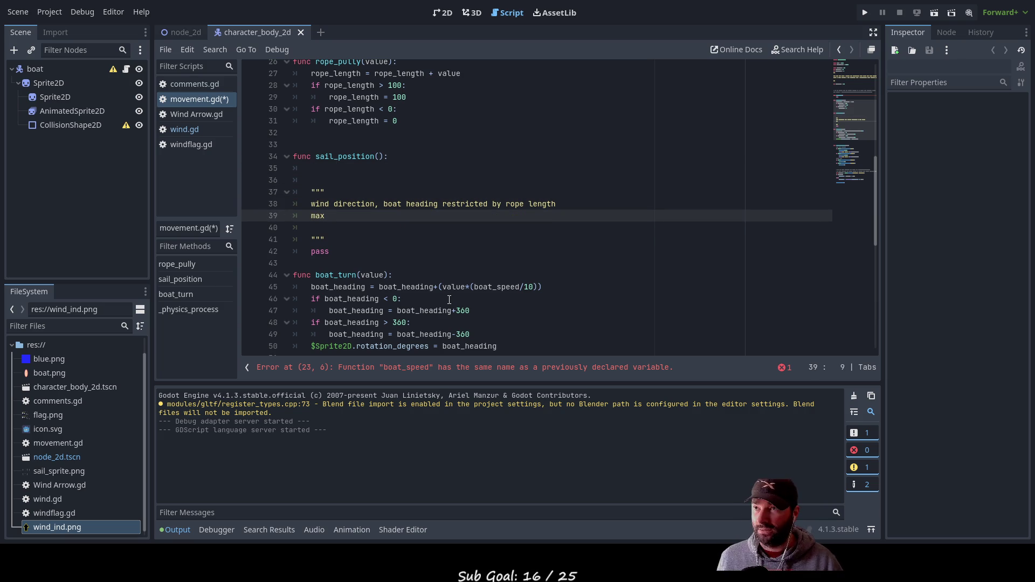
type(" angle ")
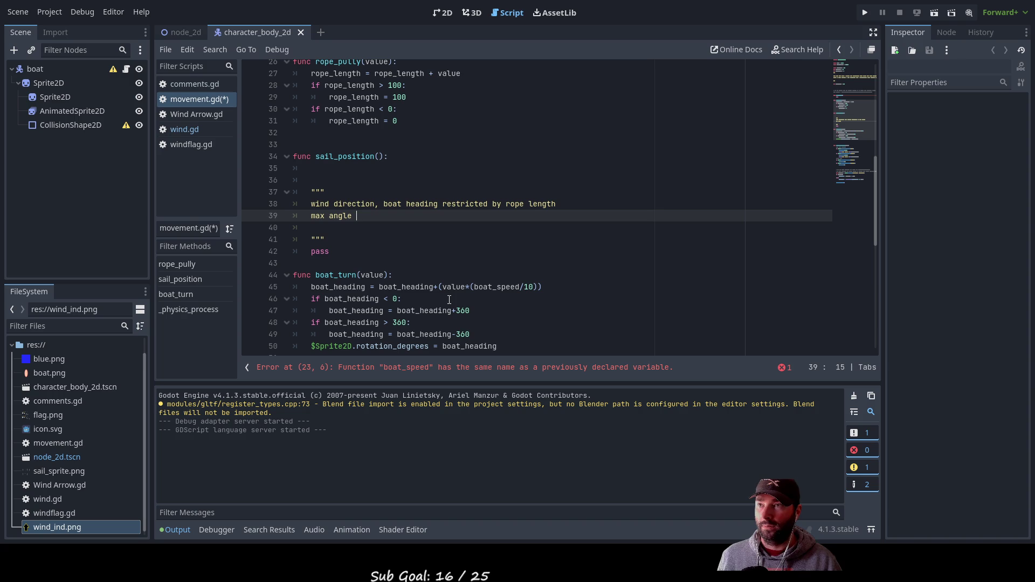
type("= ")
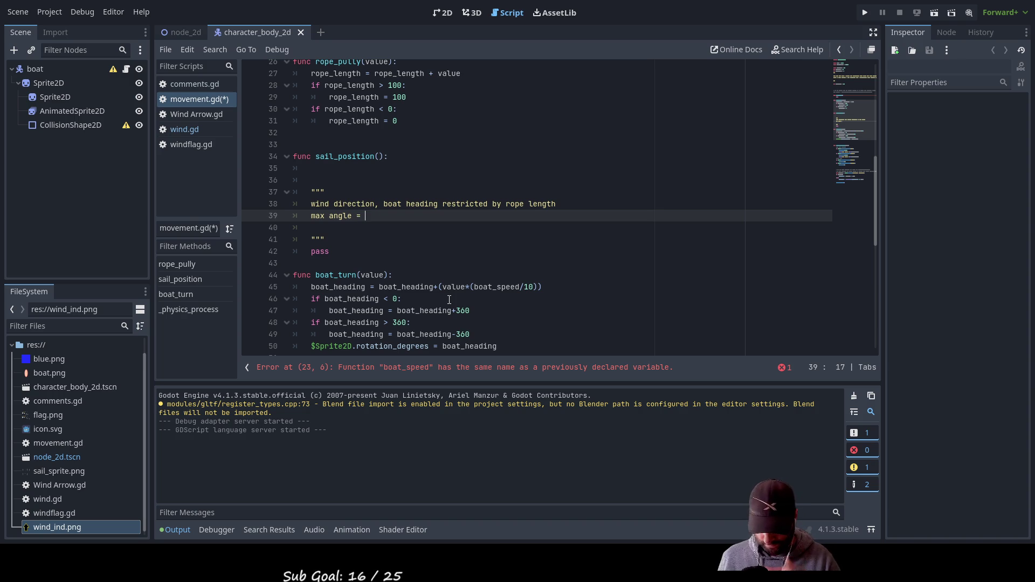
type("90*")
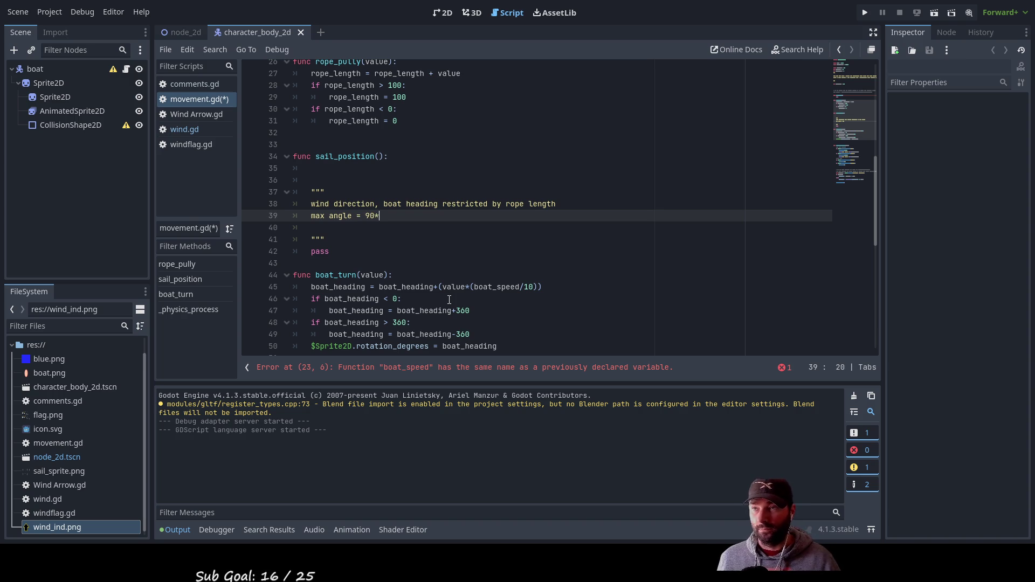
type("rope")
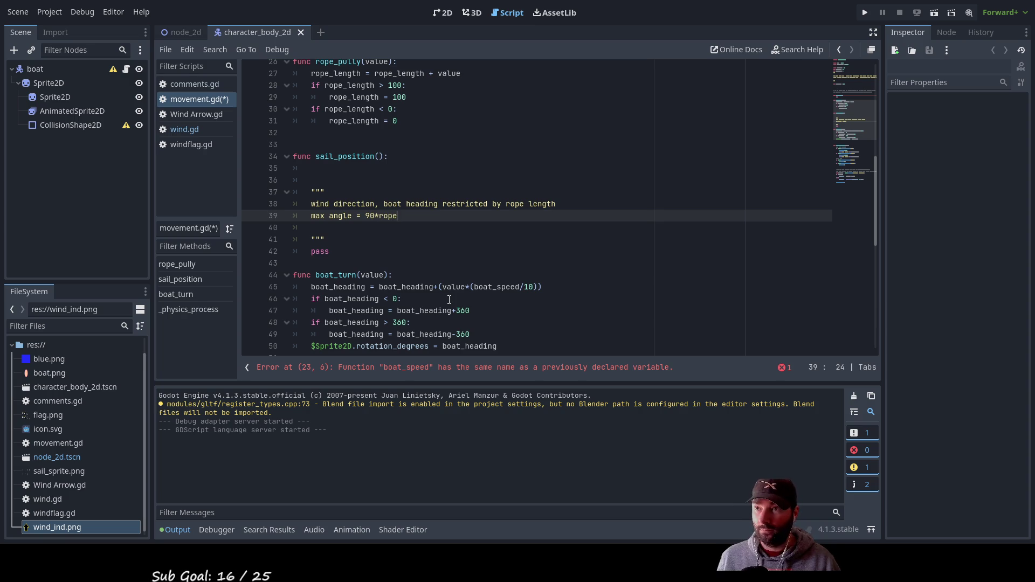
type(" le")
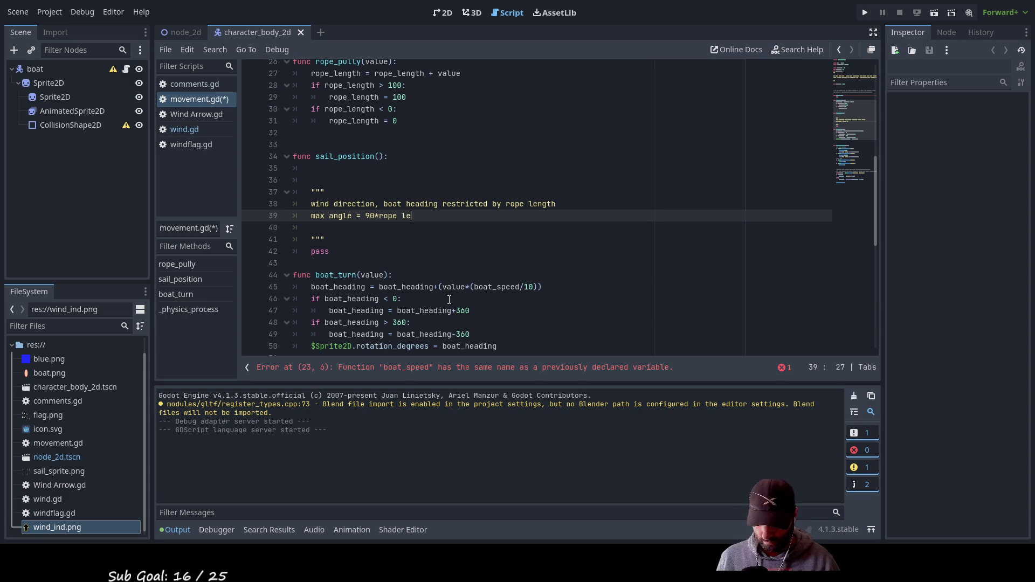
type("ngth/")
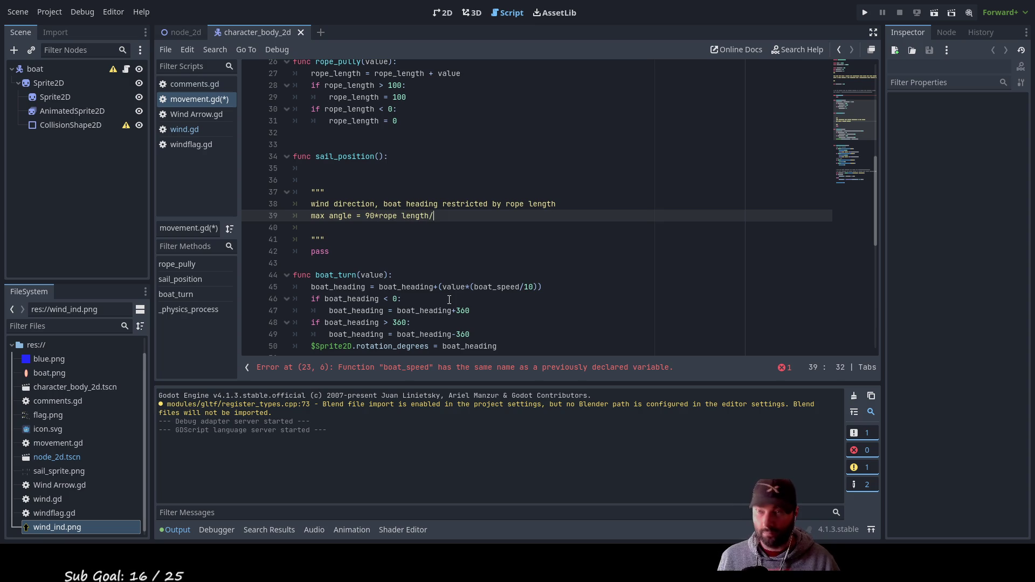
type("100)")
key("Left")
key("Left")
key("Left")
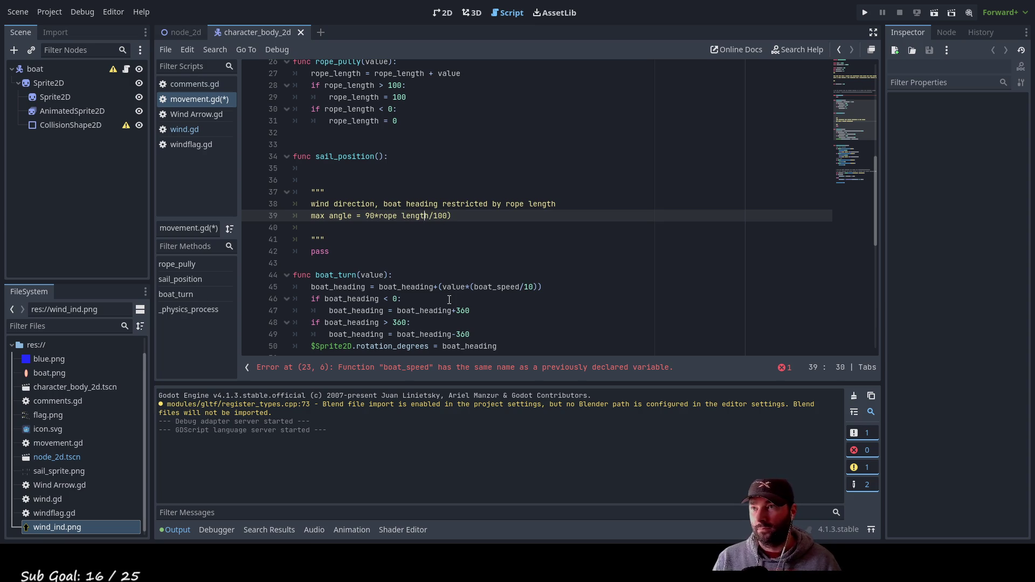
type("(")
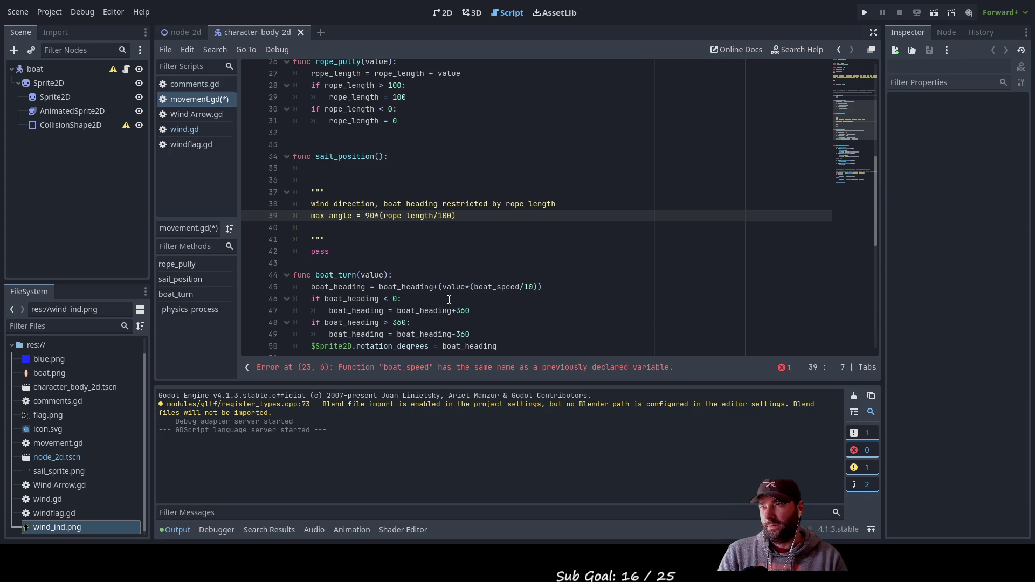
key("Left")
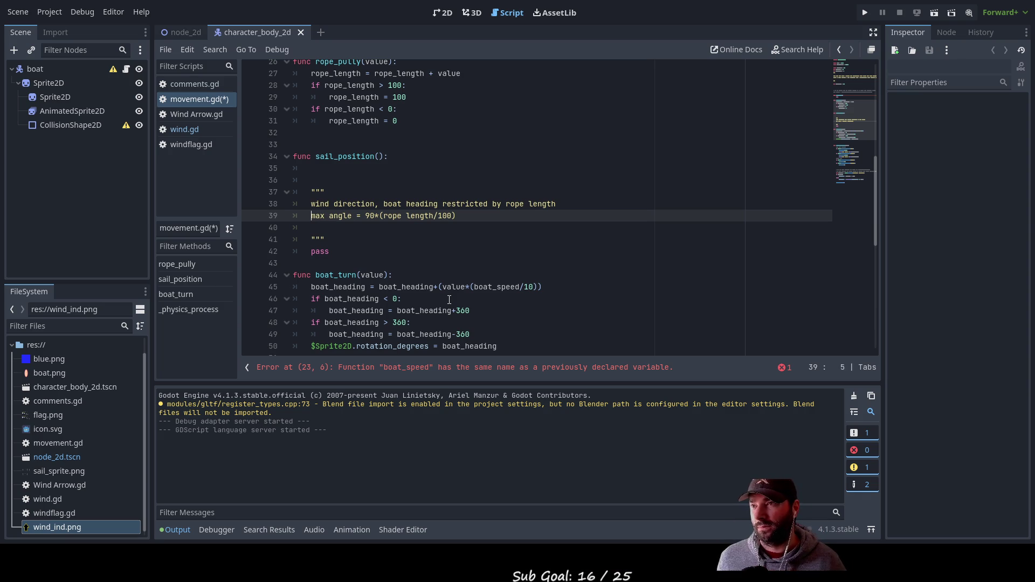
key("shift+Right")
key("shift+Right")
key("shift+Right")
key("ctrl+c")
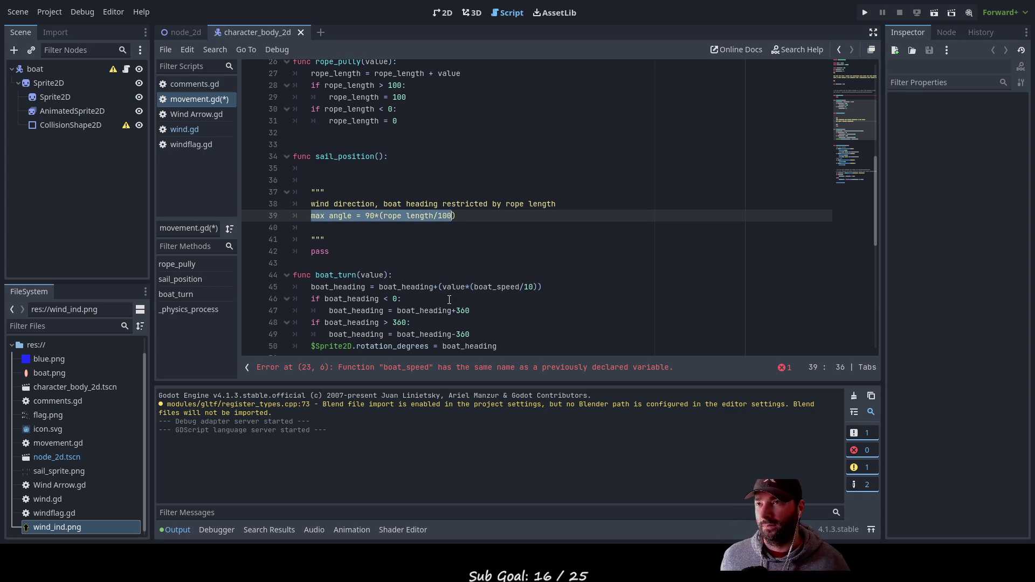
Move the max angle line above the wind direction note
key("BackSpace")
key("Up")
key("Up")
key("Up")
key("Down")
key("Down")
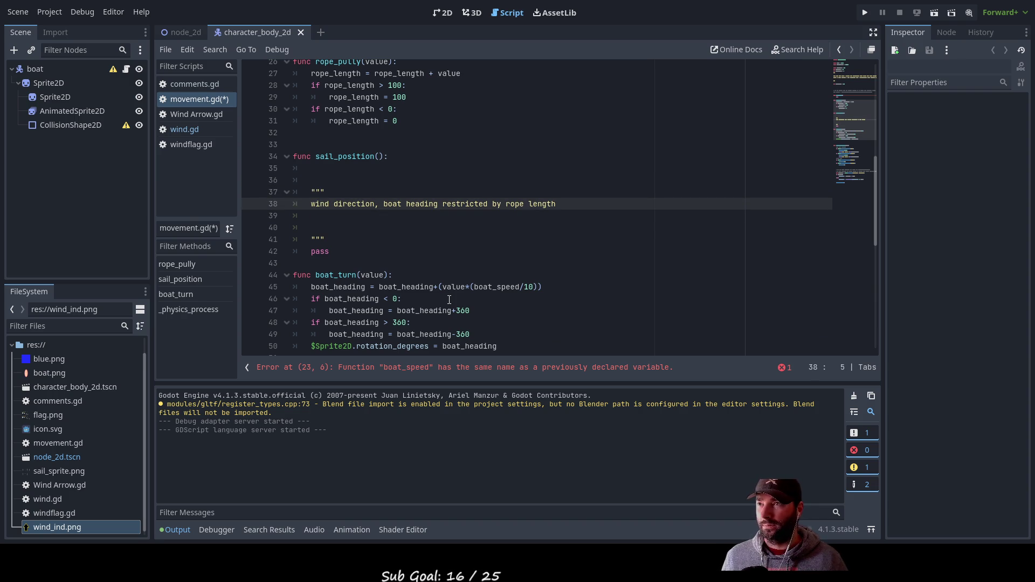
key("Return")
key("Up")
key("ctrl+v")
Start a new line reading 'if max angle > inveser' below it
key("Return")
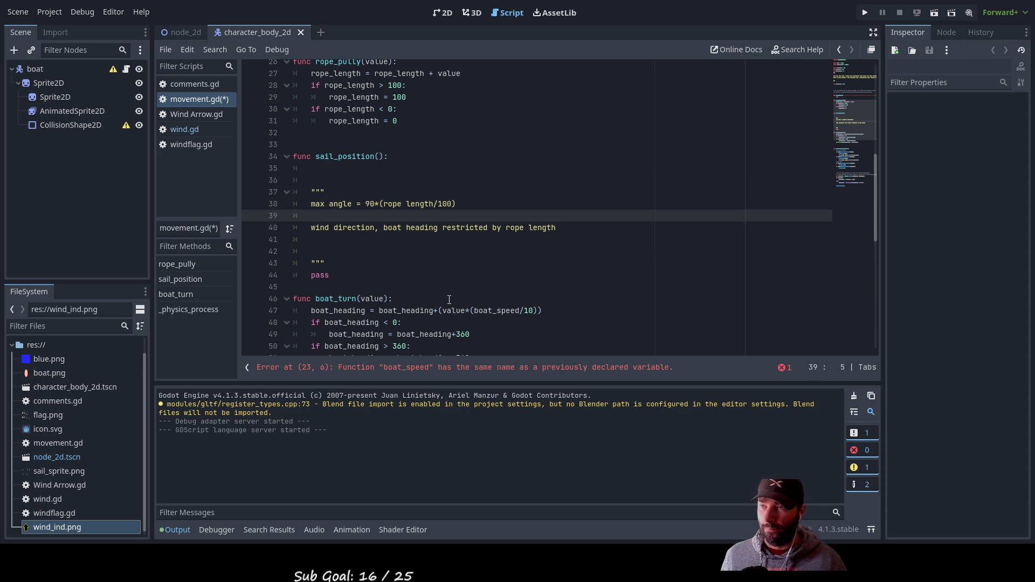
type("if ")
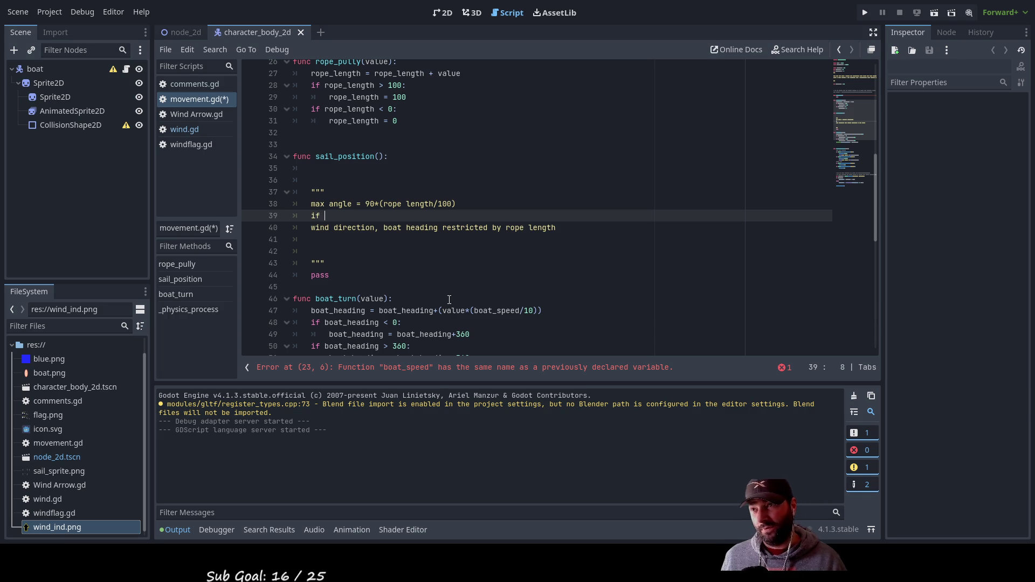
type("ma")
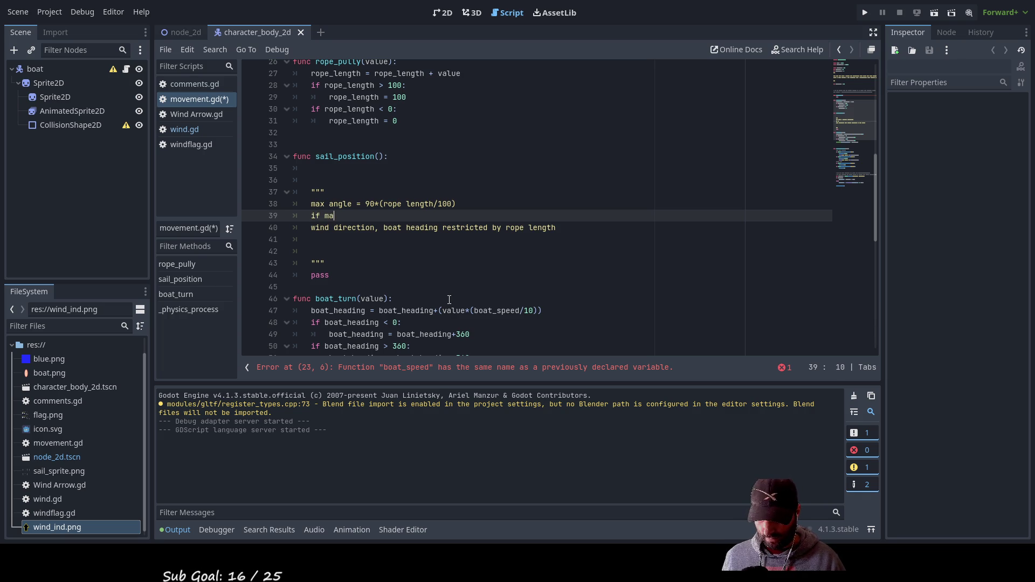
type("x angle ")
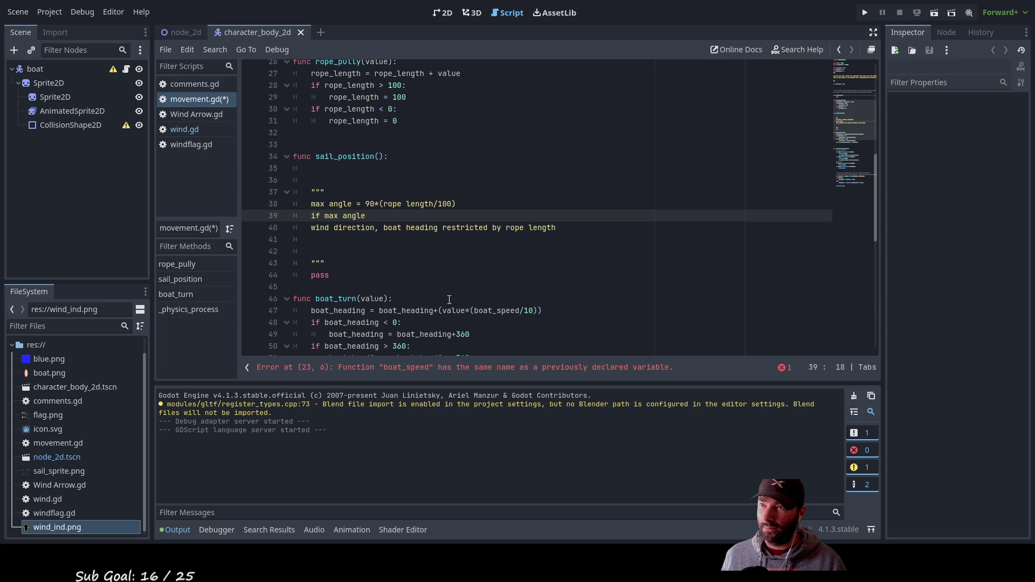
type(">")
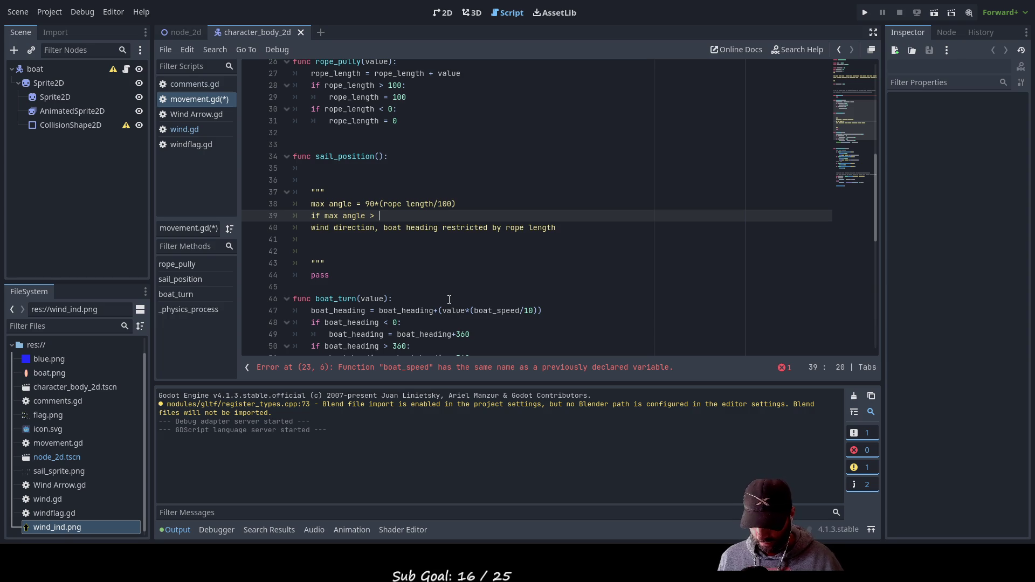
type("inveser")
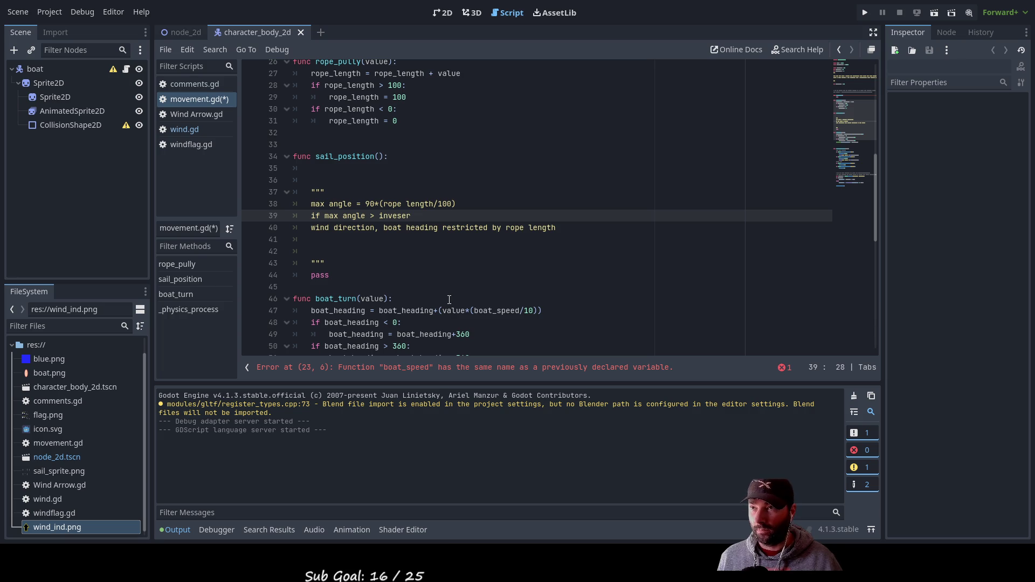
Continue the line with 'inverse of wind direction, sail postion =' and delete the stray o
key("BackSpace")
key("BackSpace")
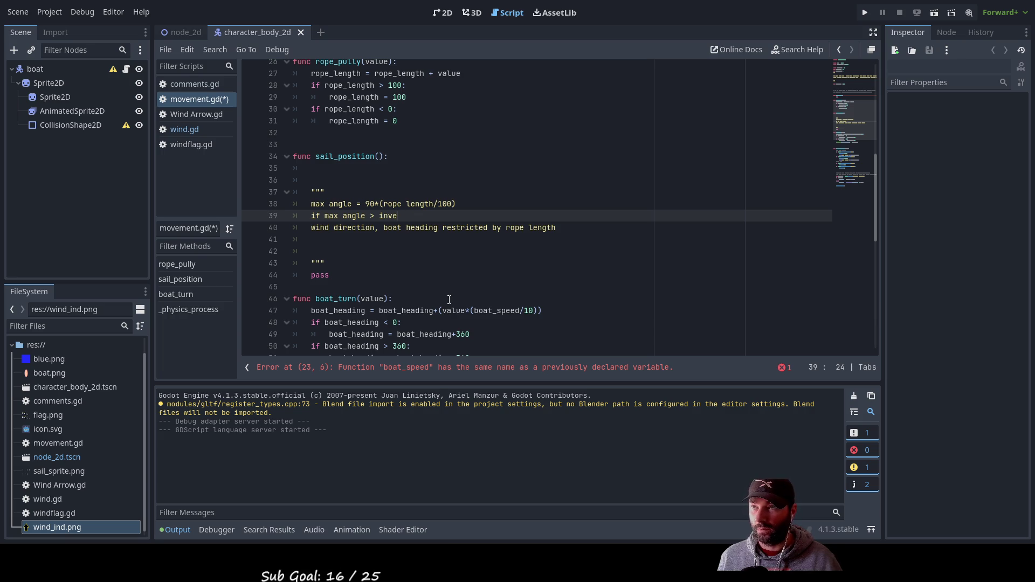
type("rse of wind d")
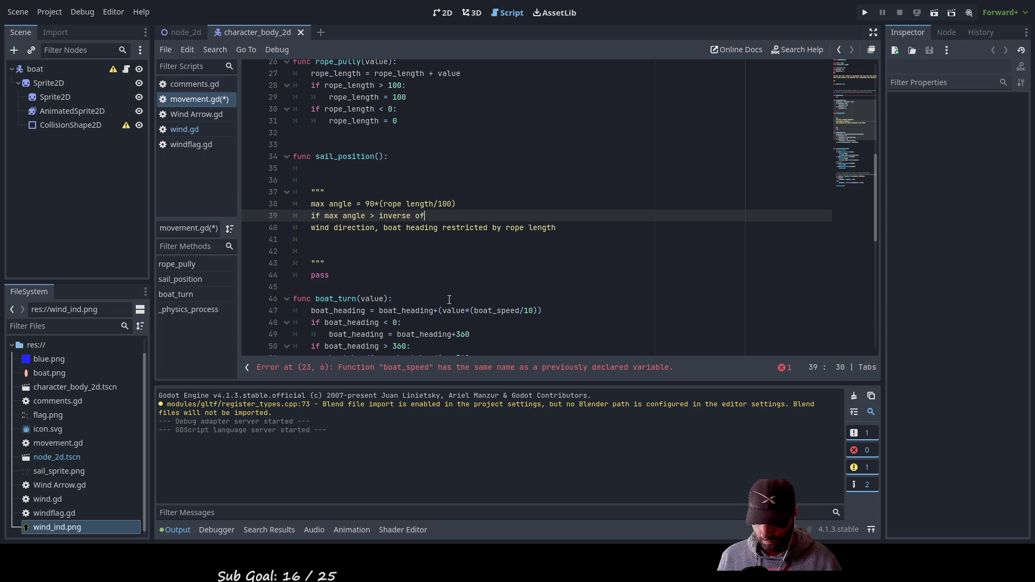
type("irection")
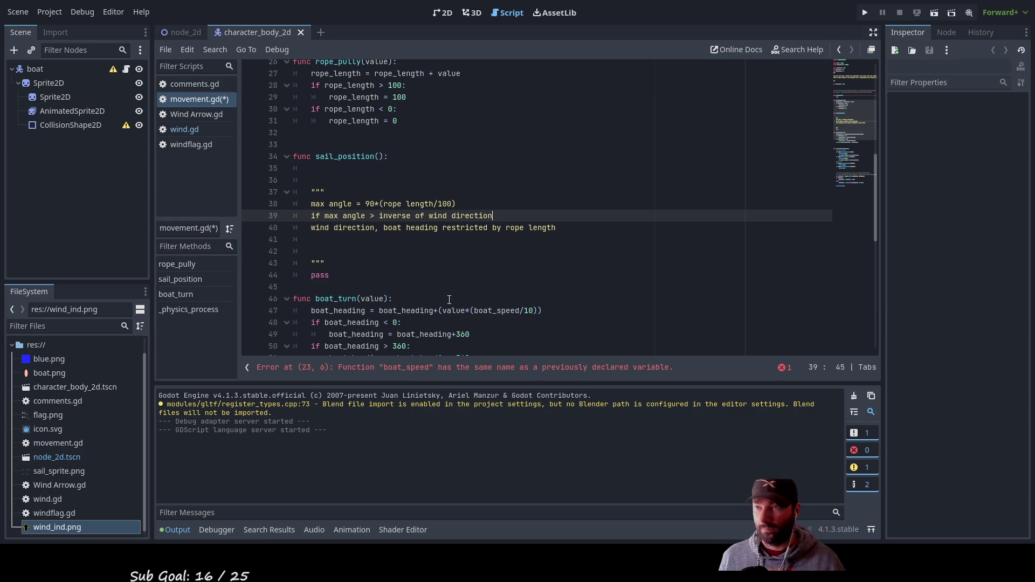
type(", sail postion")
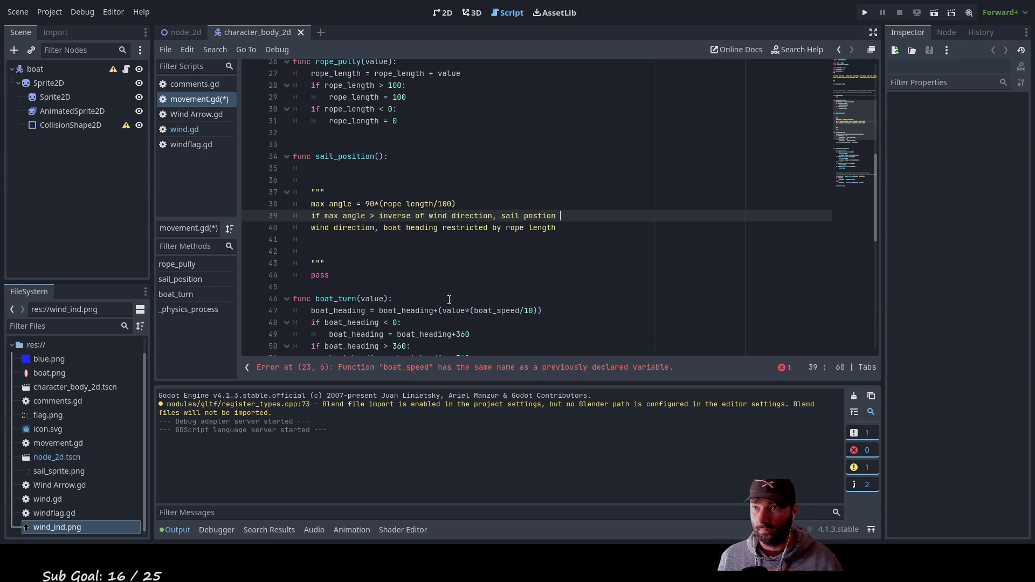
type(" =")
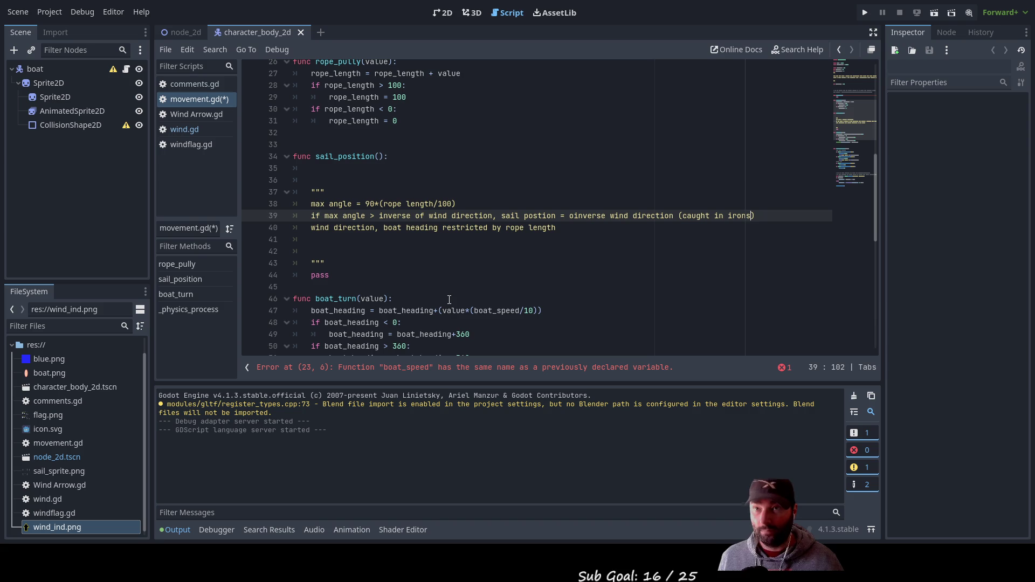
key("Down")
key("Up")
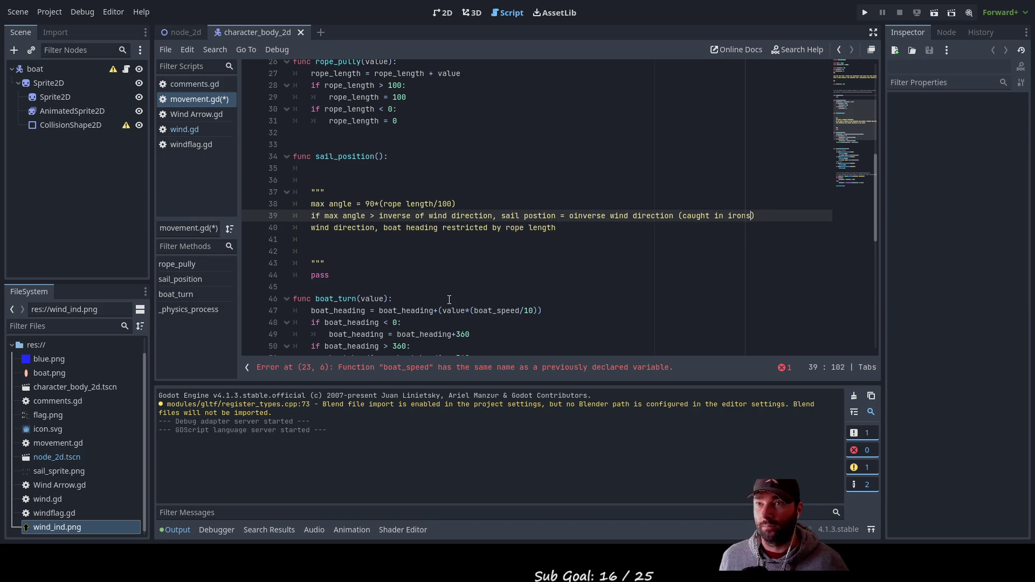
key("Up")
key("Down")
key("Left")
key("Left")
key("Left")
key("Left")
key("Left")
key("Left")
key("BackSpace")
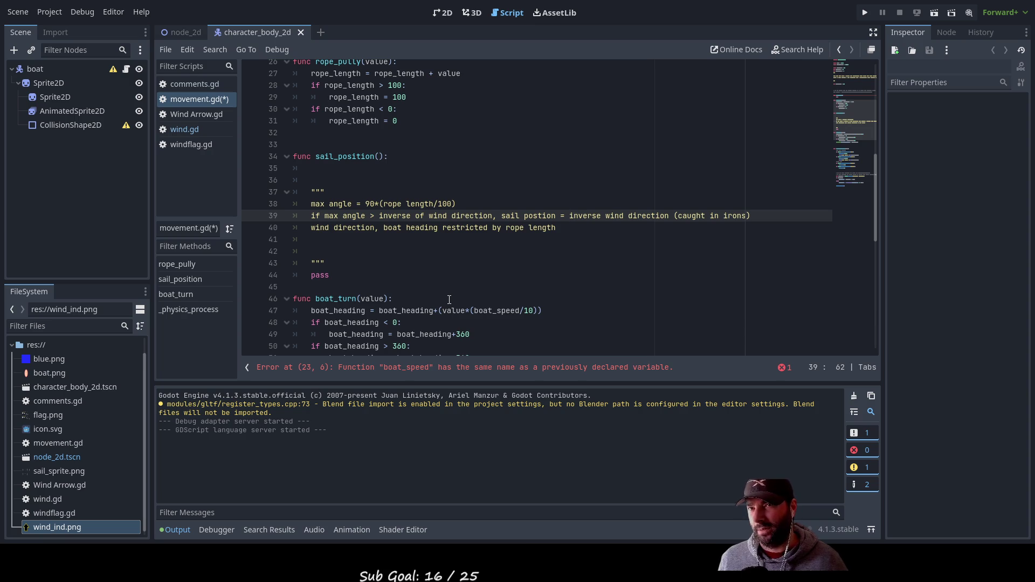
Replace the 'caught in irons' wording with 'sail' and tidy the blank lines above the notes
key("Right")
key("Right")
key("Right")
key("Right")
key("Right")
key("Right")
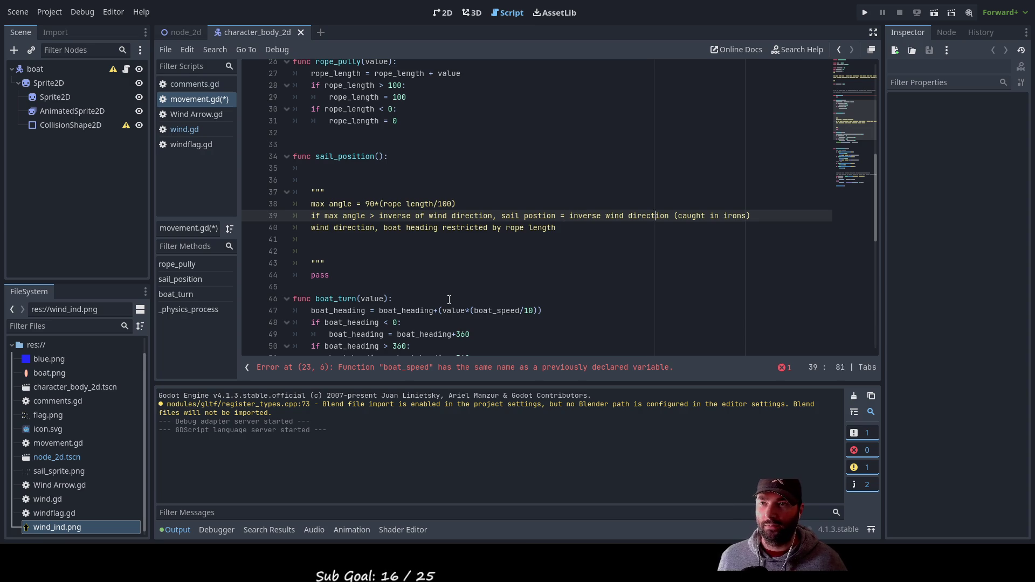
key("shift+Right")
key("shift+Right")
key("shift+Right")
key("shift+Right")
key("shift+Right")
key("shift+Right")
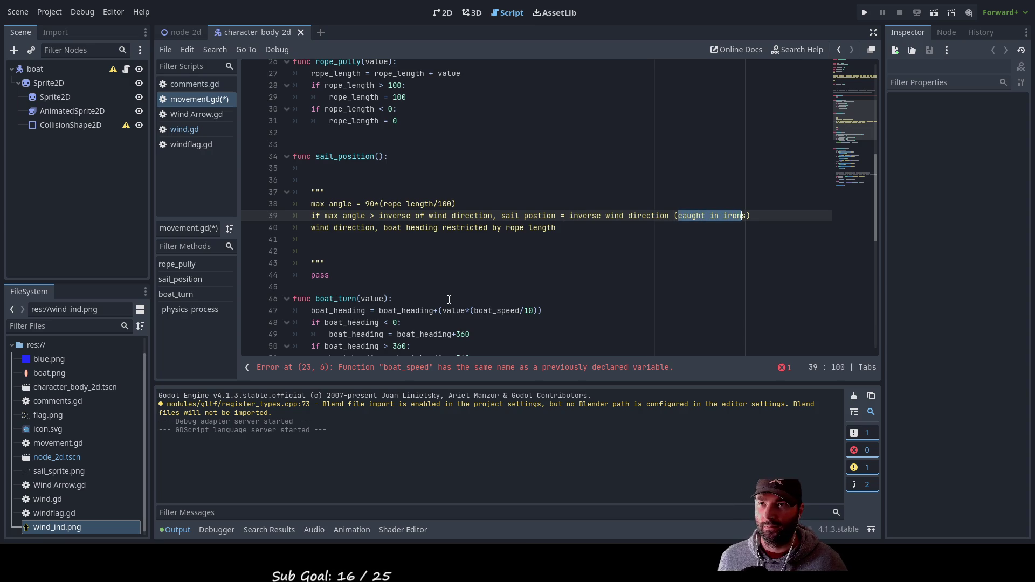
type("sail")
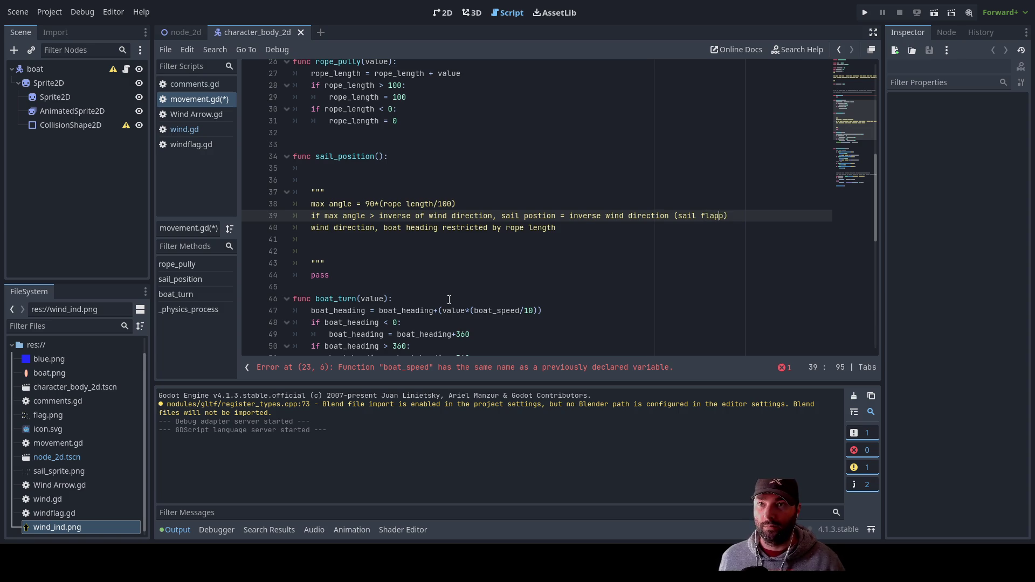
key("Down")
key("Up")
key("Up")
key("Down")
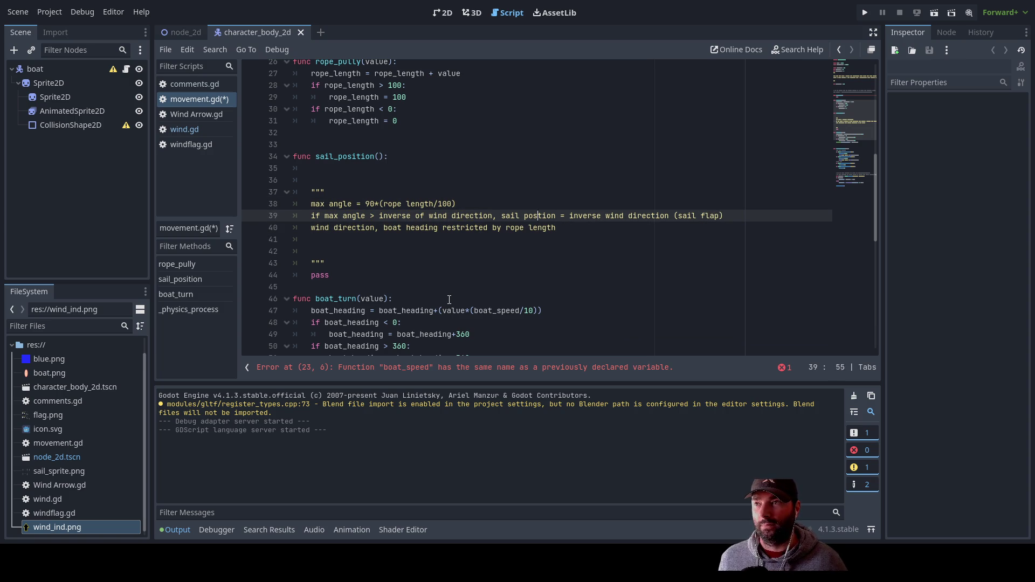
key("Up")
key("Up")
key("Up")
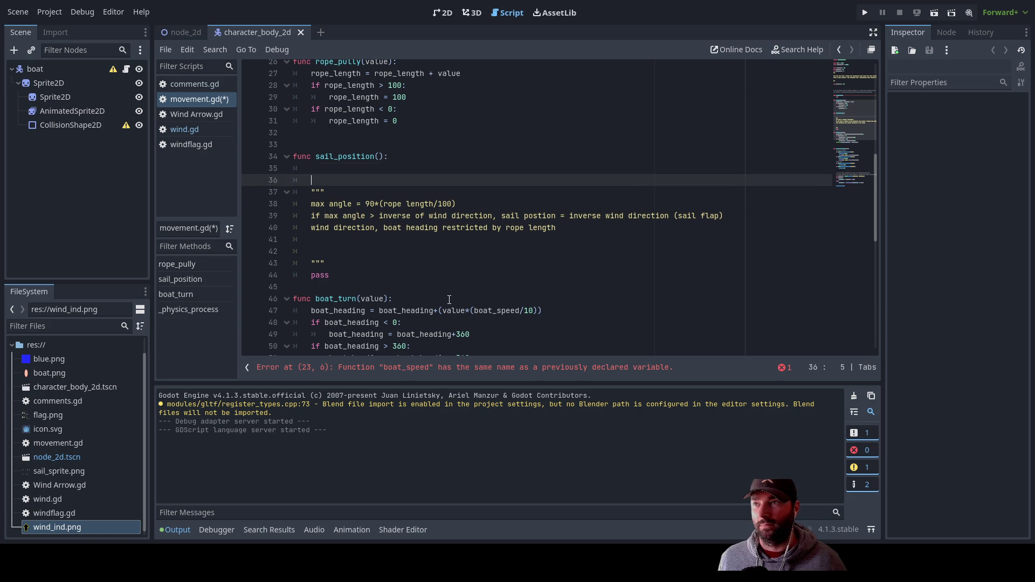
Delete the blank lines above the sail_position docstring notes and put the max angle note back on its own line
key("Delete")
key("Delete")
key("Delete")
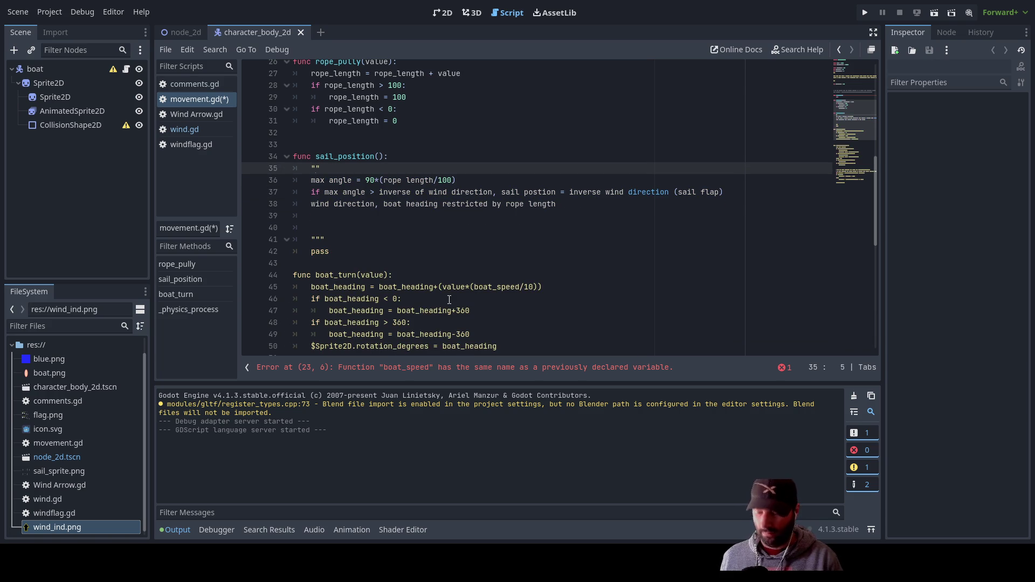
key("Right")
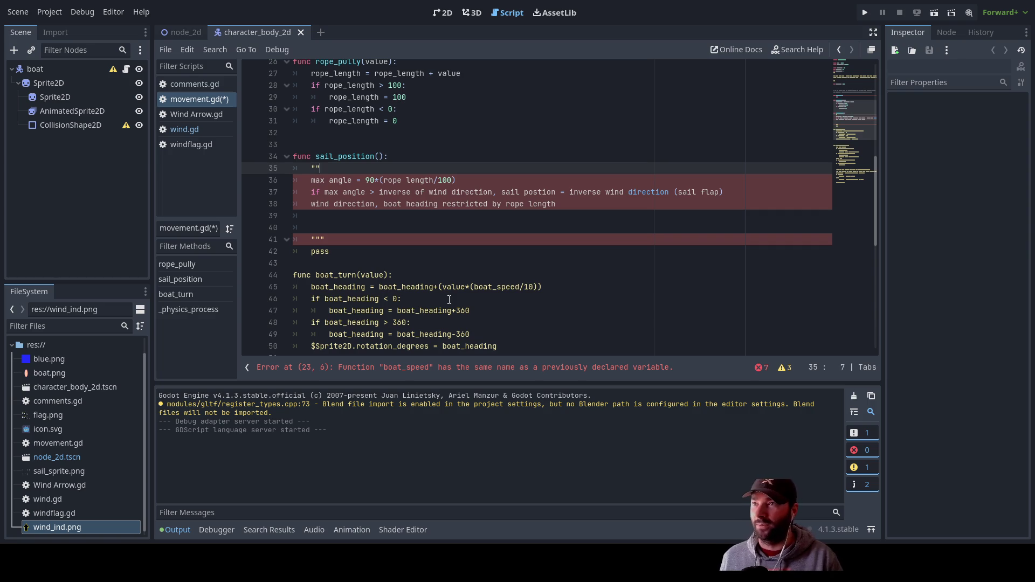
type("\"")
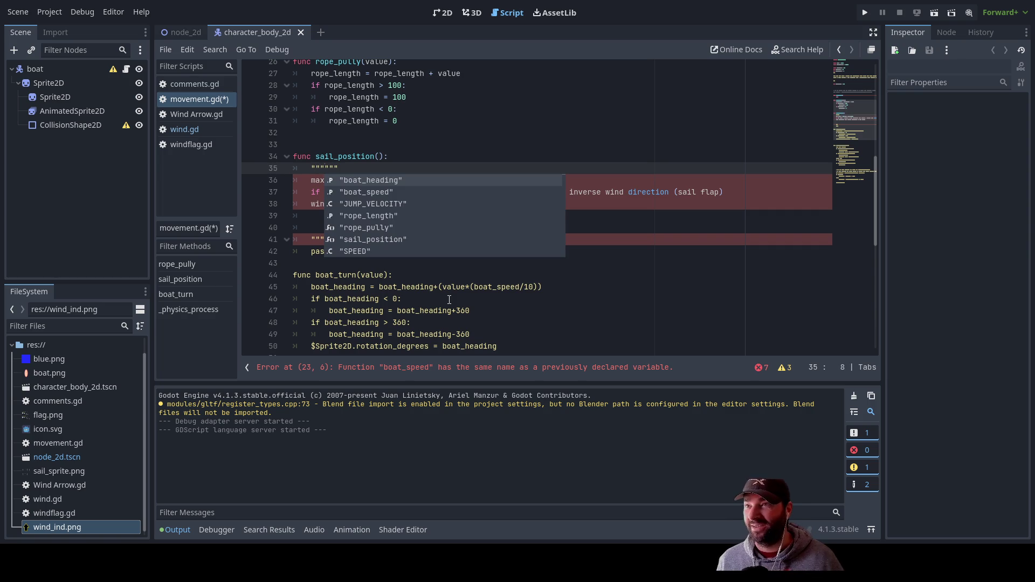
key("Delete")
key("Delete")
key("Delete")
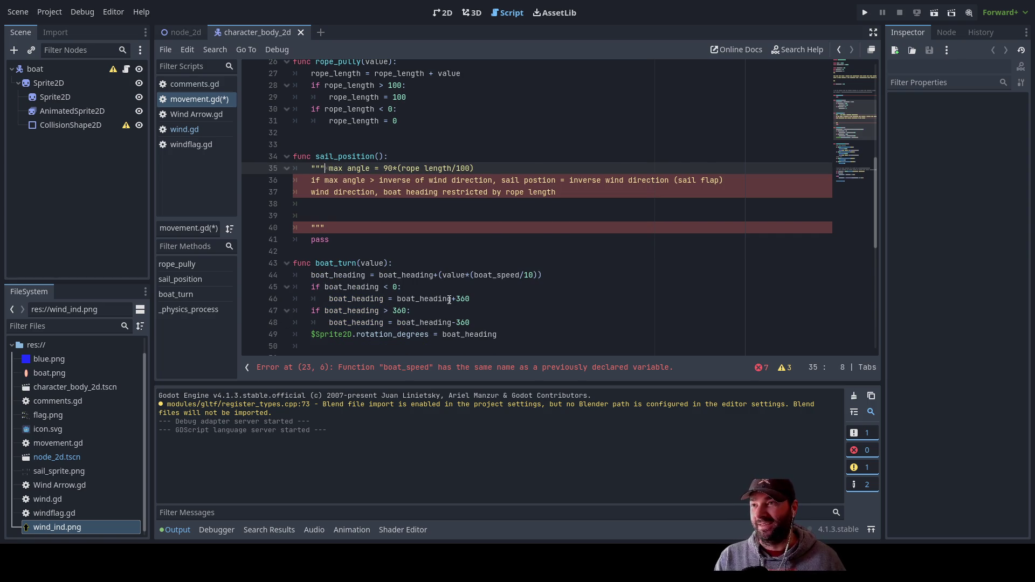
key("Return")
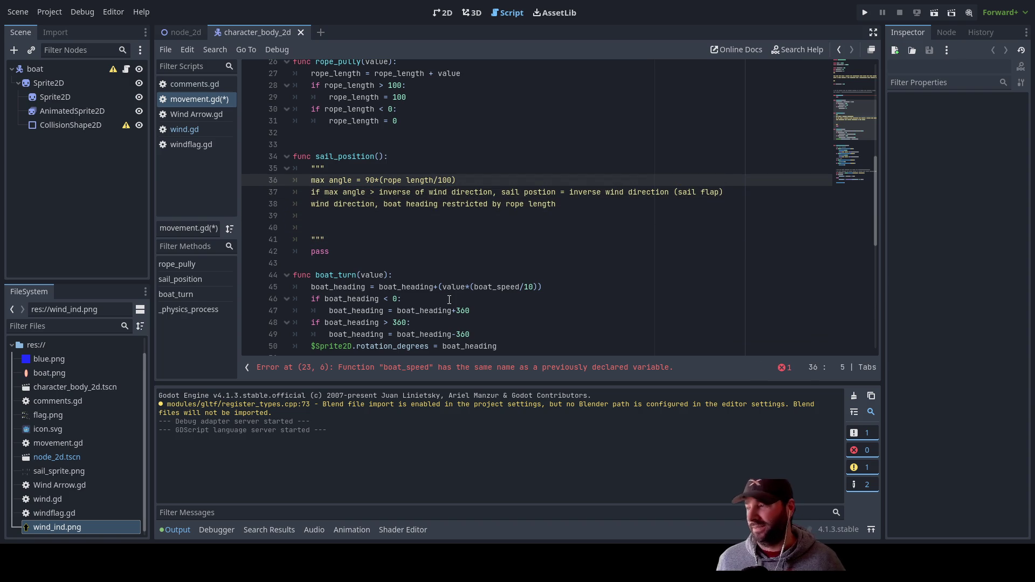
Insert blank lines before and after the wind direction note in the docstring
key("Down")
key("Down")
key("Down")
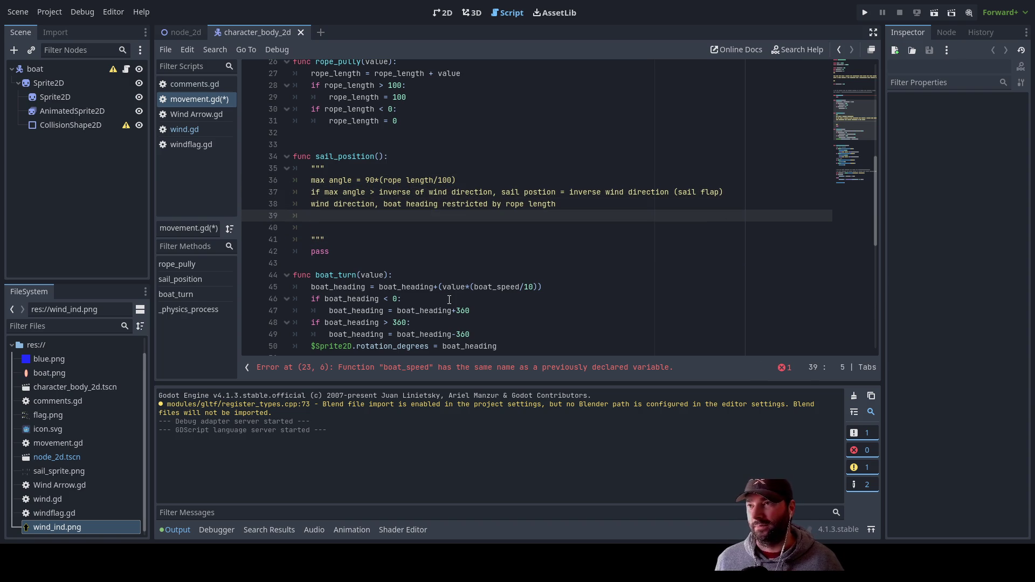
key("Up")
key("Up")
key("Up")
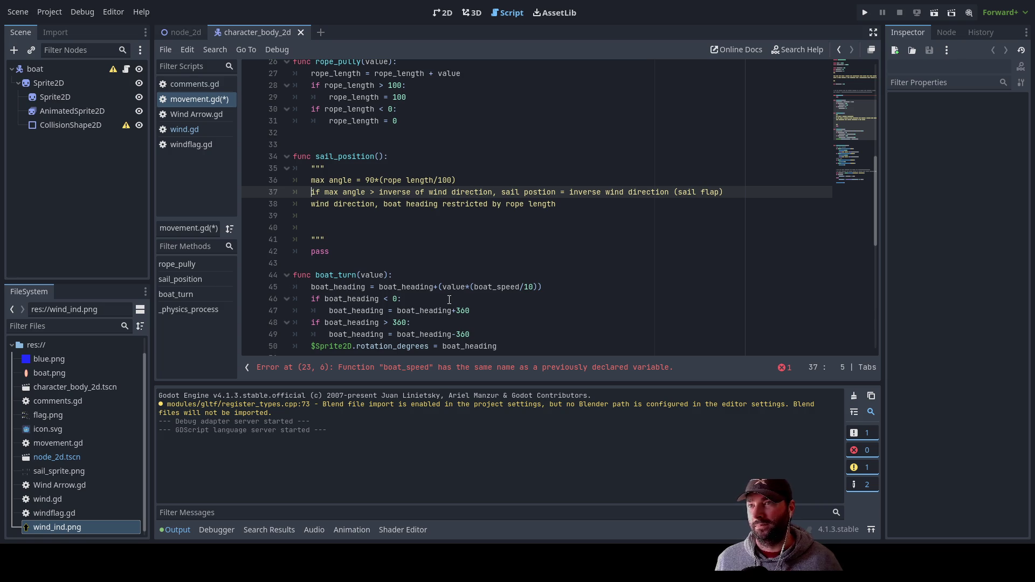
key("Down")
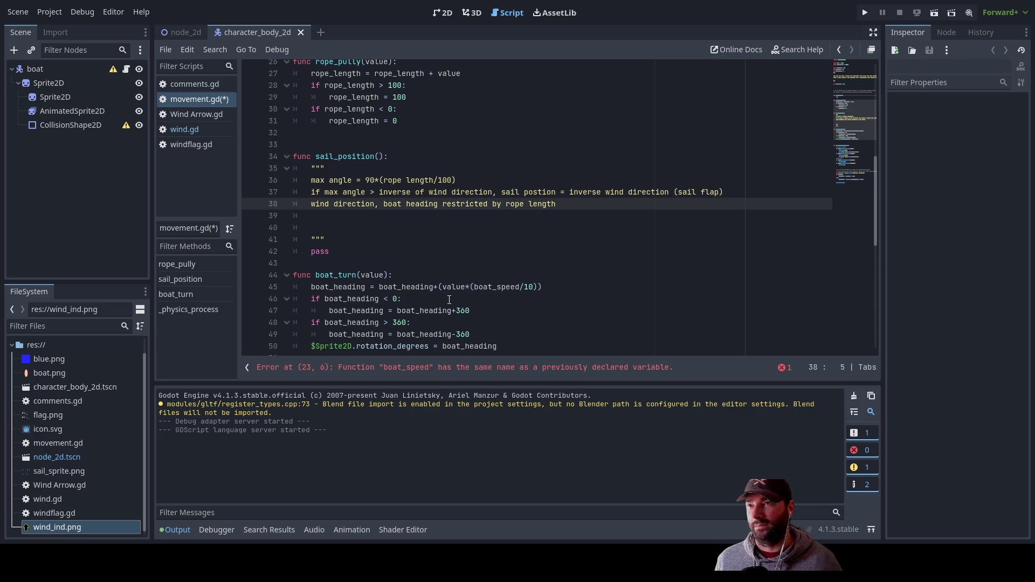
key("Return")
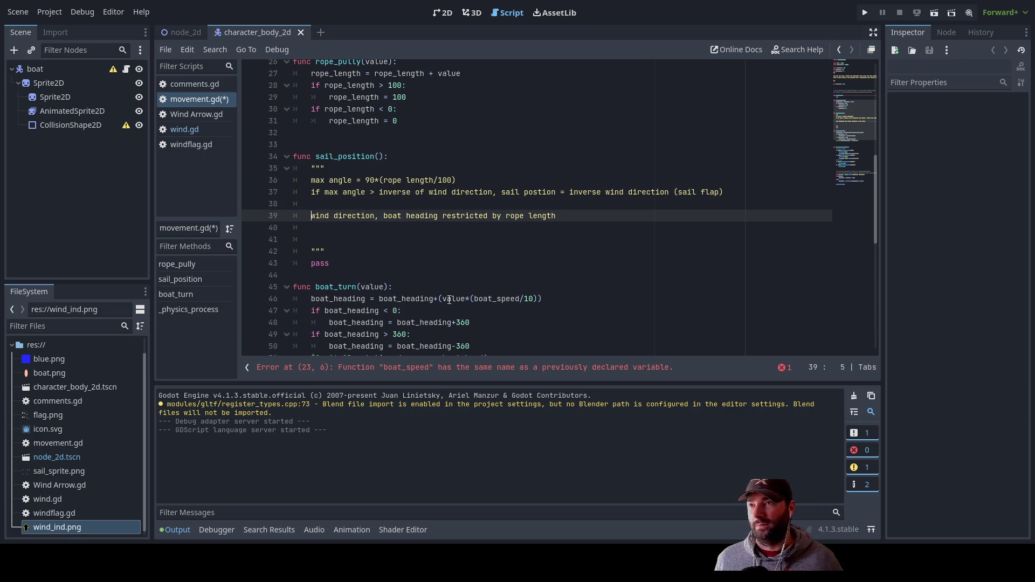
key("Up")
key("Down")
key("Down")
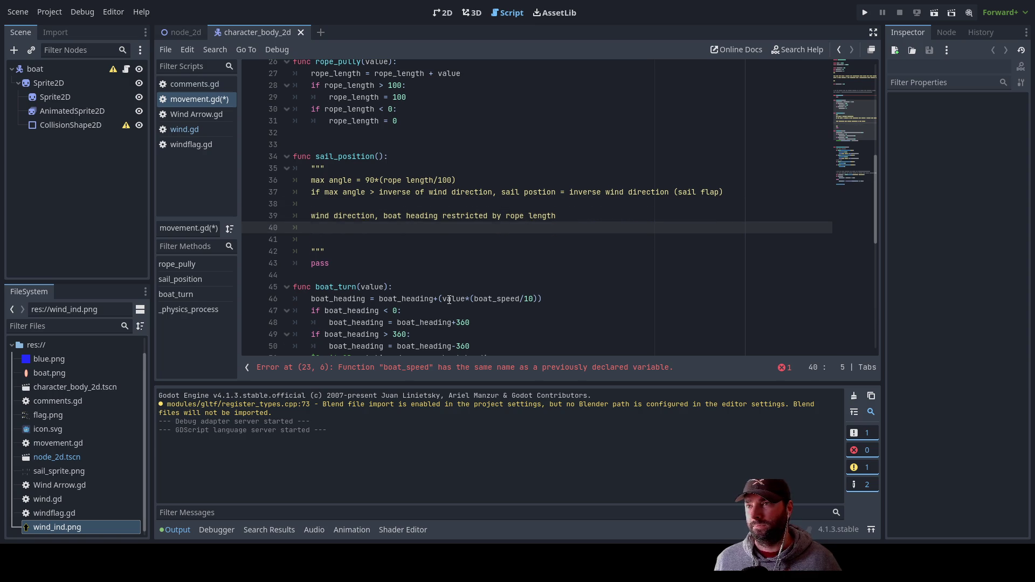
key("Return")
key("Up")
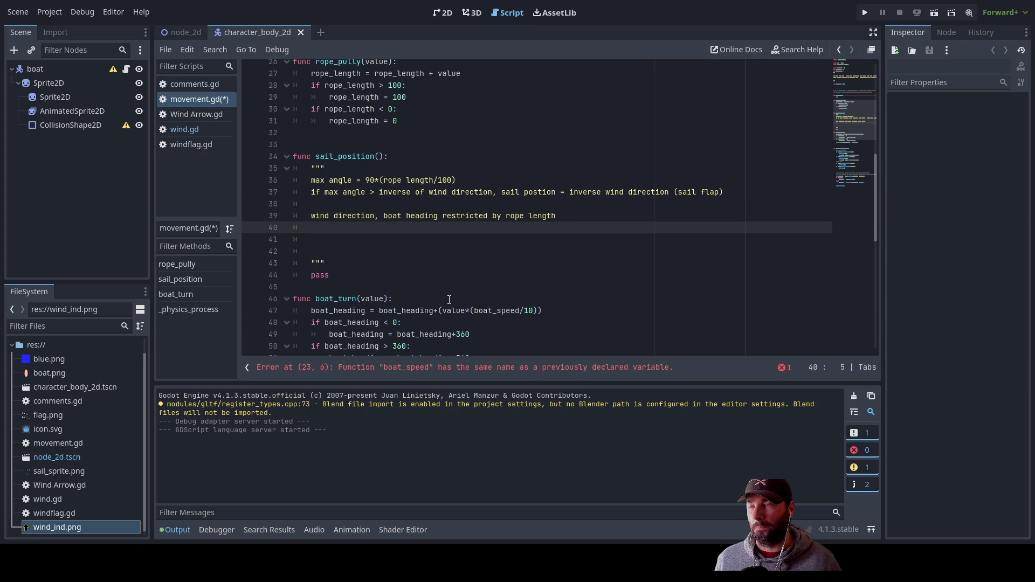
Remove the extra empty lines before the closing quotes and add blank lines before pass
key("Delete")
key("Delete")
key("Delete")
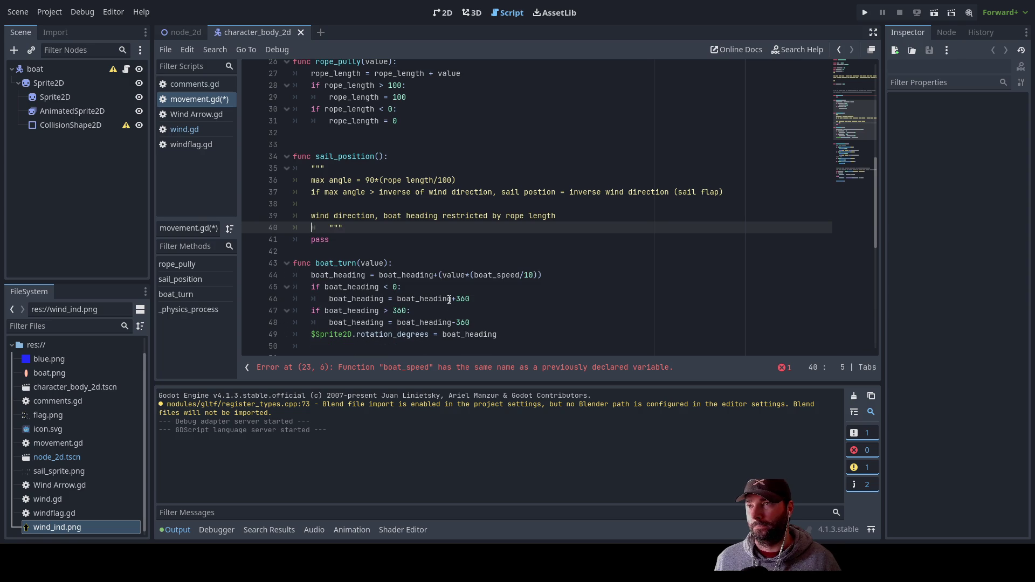
key("Up")
key("Up")
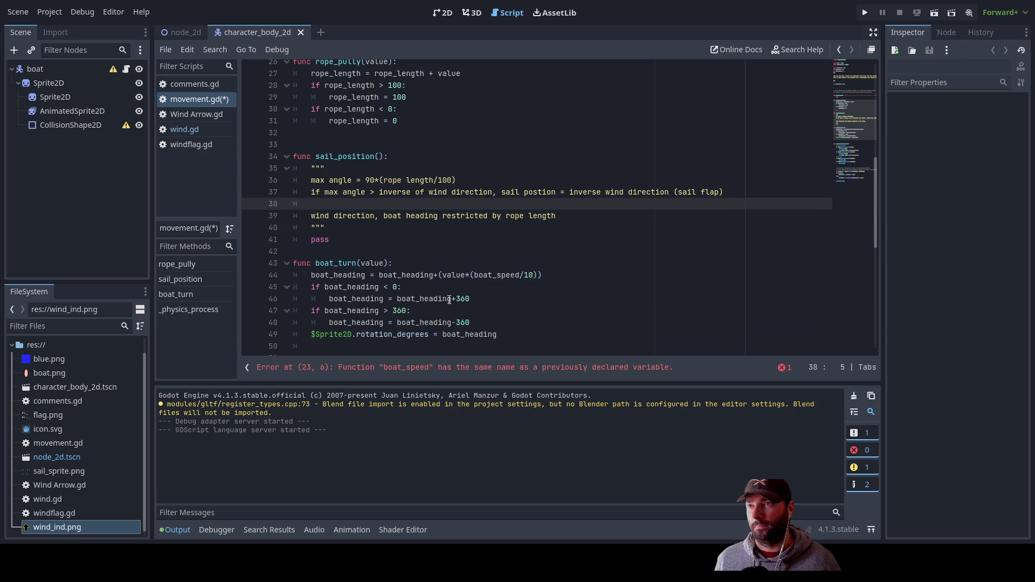
key("Delete")
key("Delete")
key("Down")
key("Down")
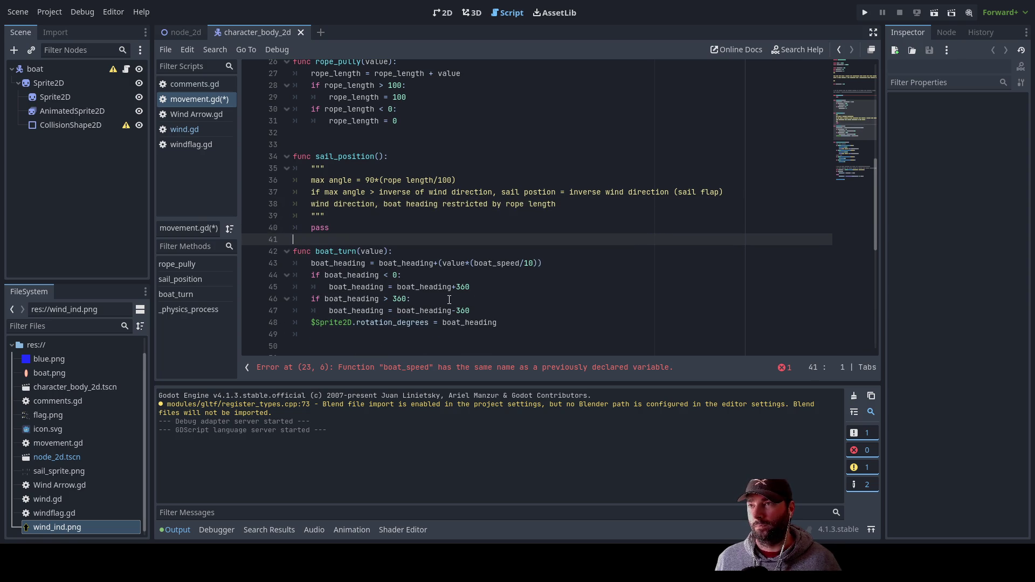
key("Return")
key("Return")
key("Return")
key("Return")
key("Delete")
key("Delete")
key("Delete")
key("Up")
key("Up")
key("Up")
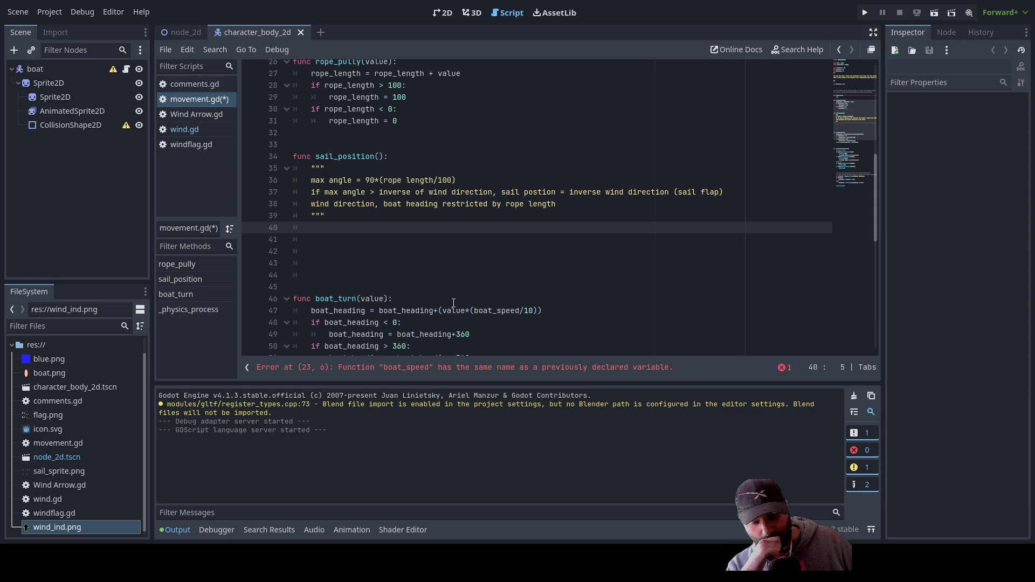
Add the note 'wind always blows sail till oppsite w' above the max angle line in the docstring
left_click(313, 181)
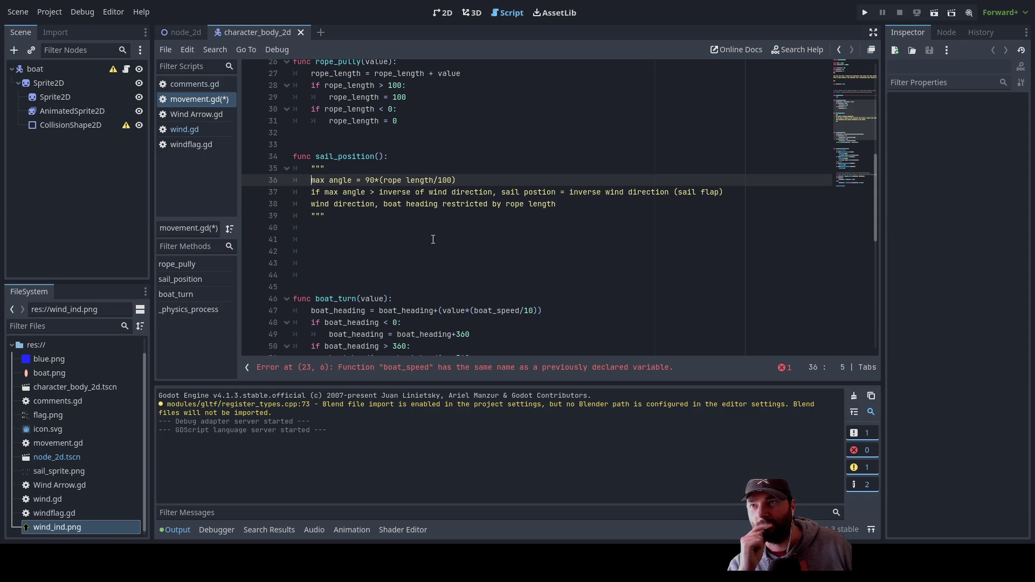
key("Down")
key("Up")
key("Return")
key("Up")
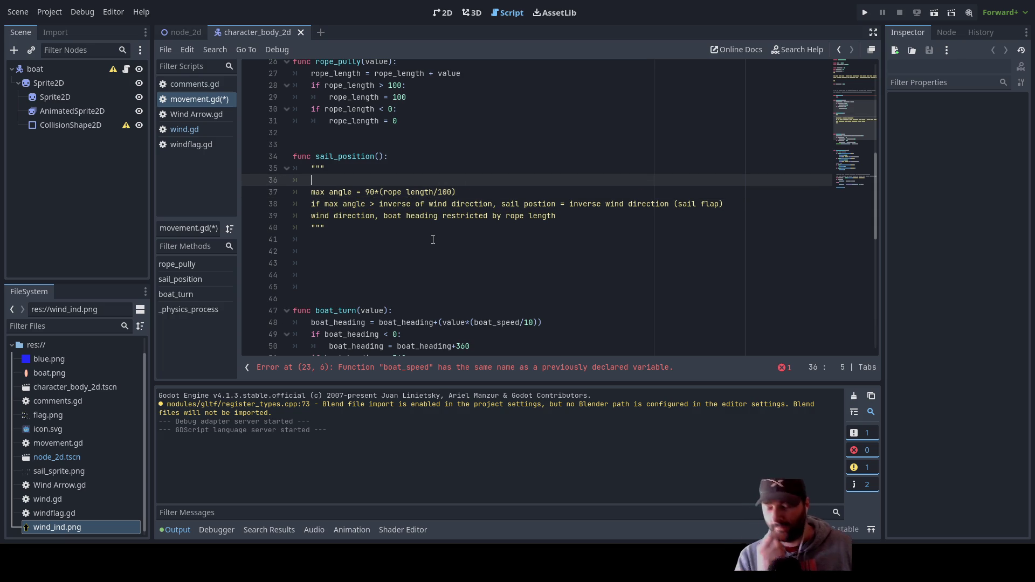
type("wind al")
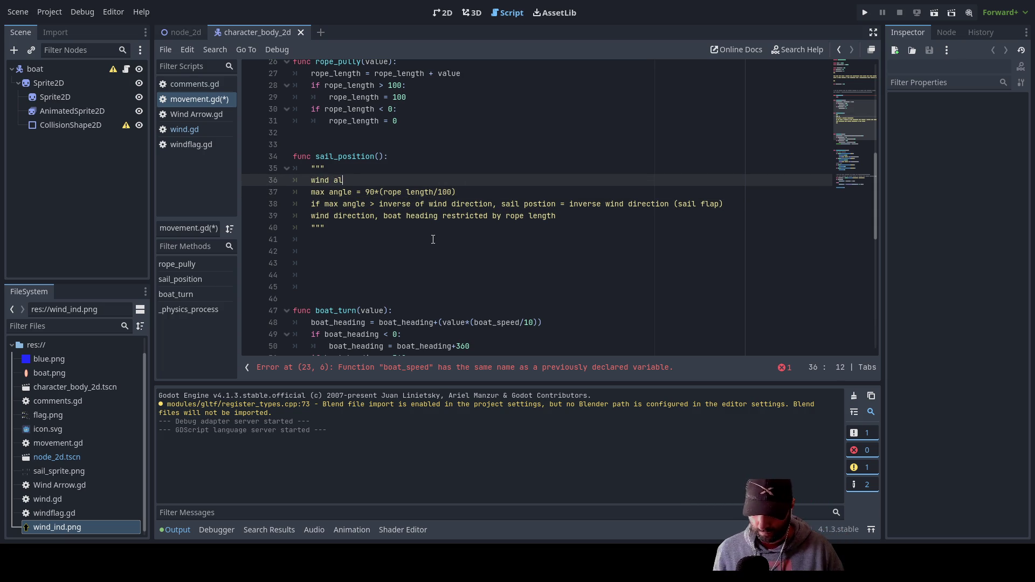
type("ways blows ")
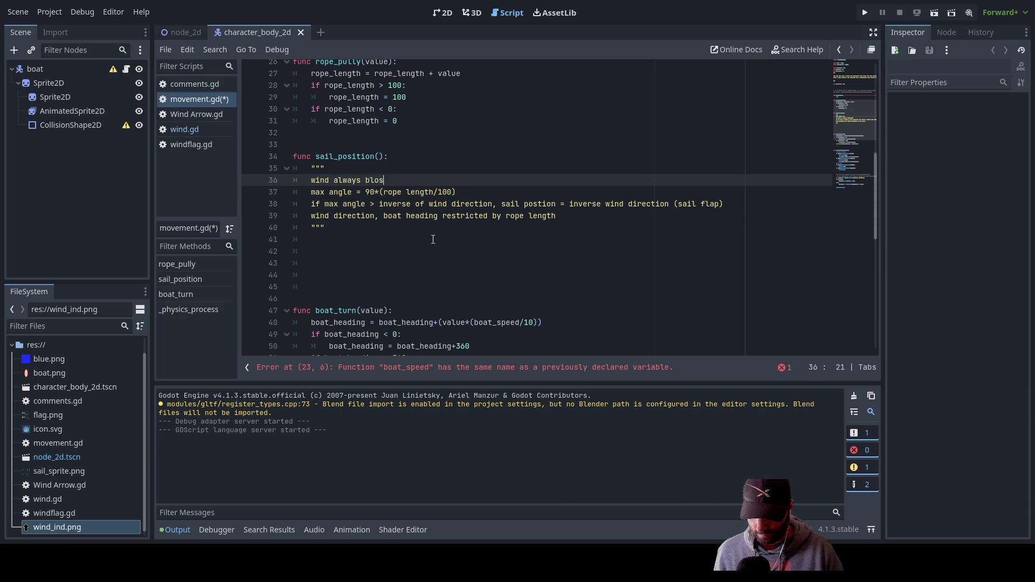
type("sail")
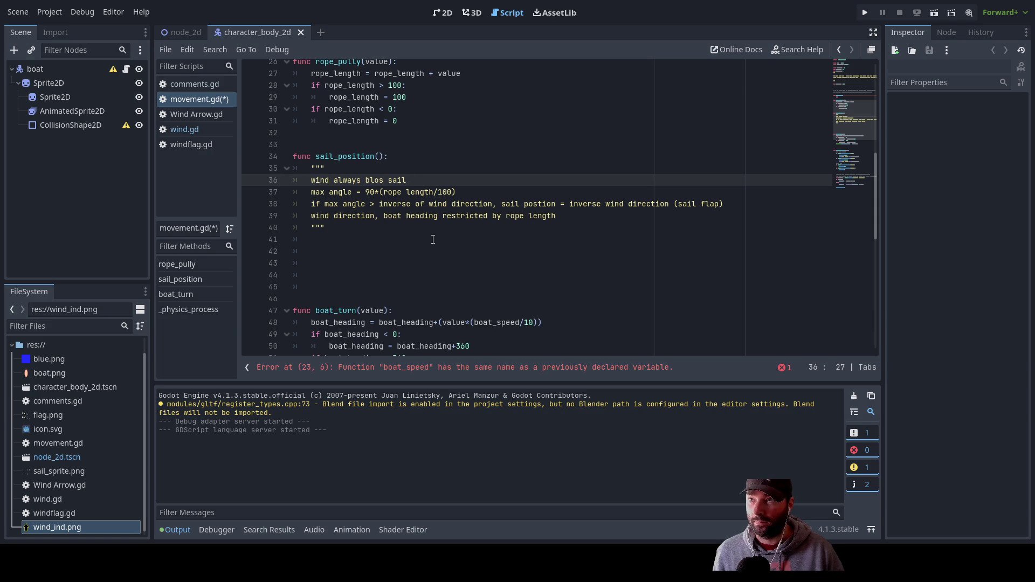
type(" till oppsite w")
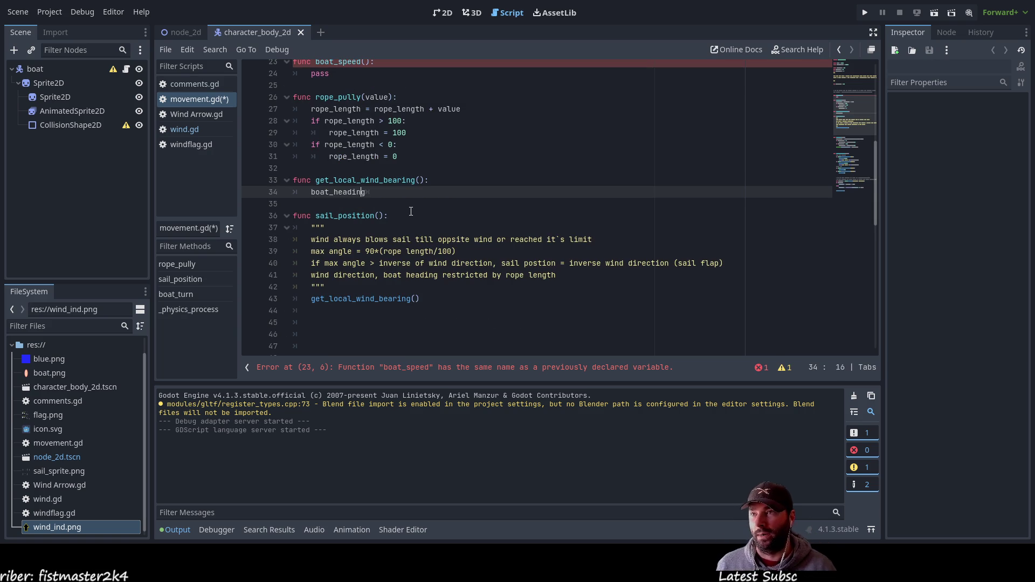
Add a new line under boat_heading, discard the half-typed 'wi', and go to the node_2d scene
key("End")
key("Return")
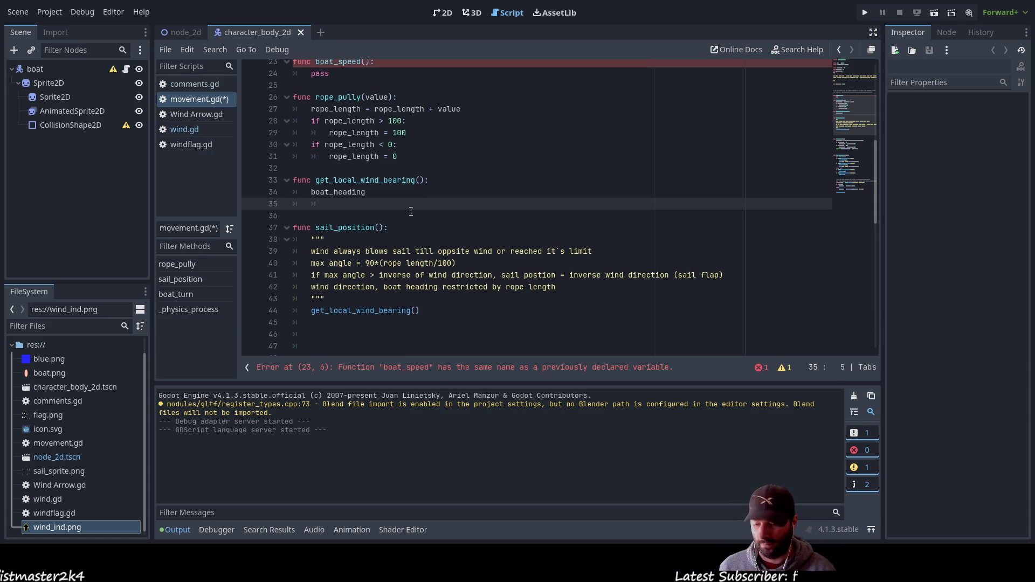
type("wind")
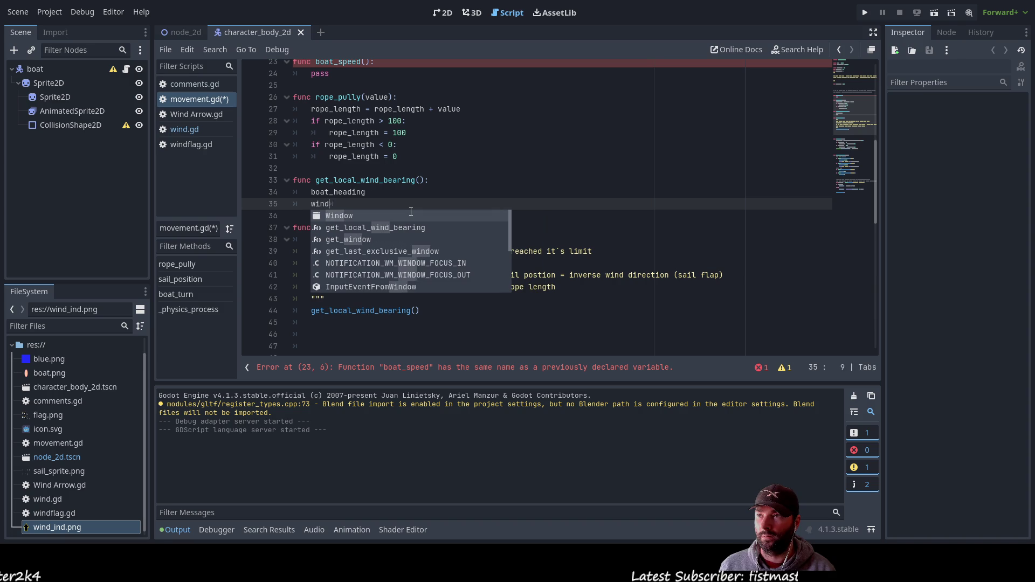
key("BackSpace")
key("BackSpace")
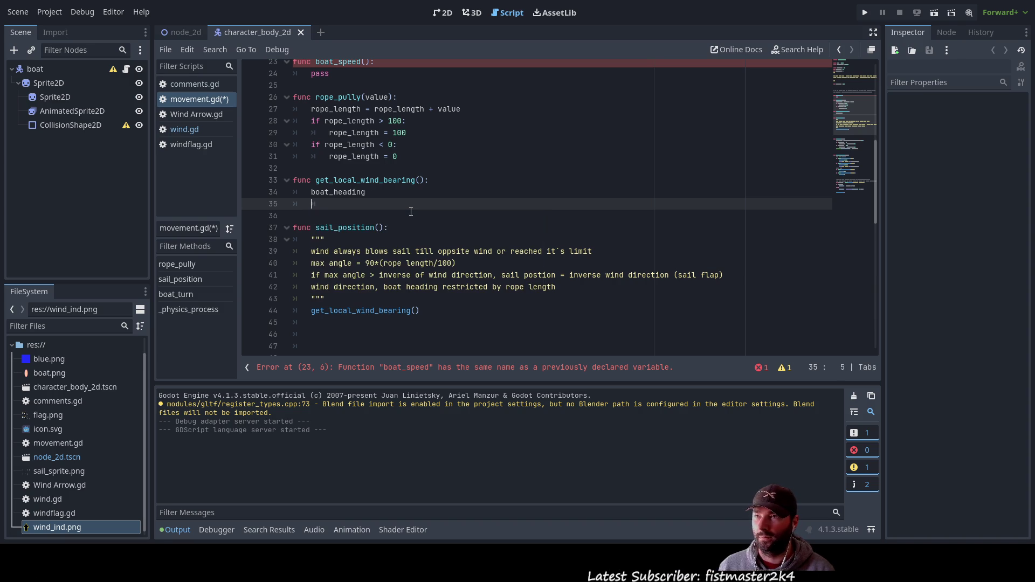
key("Up")
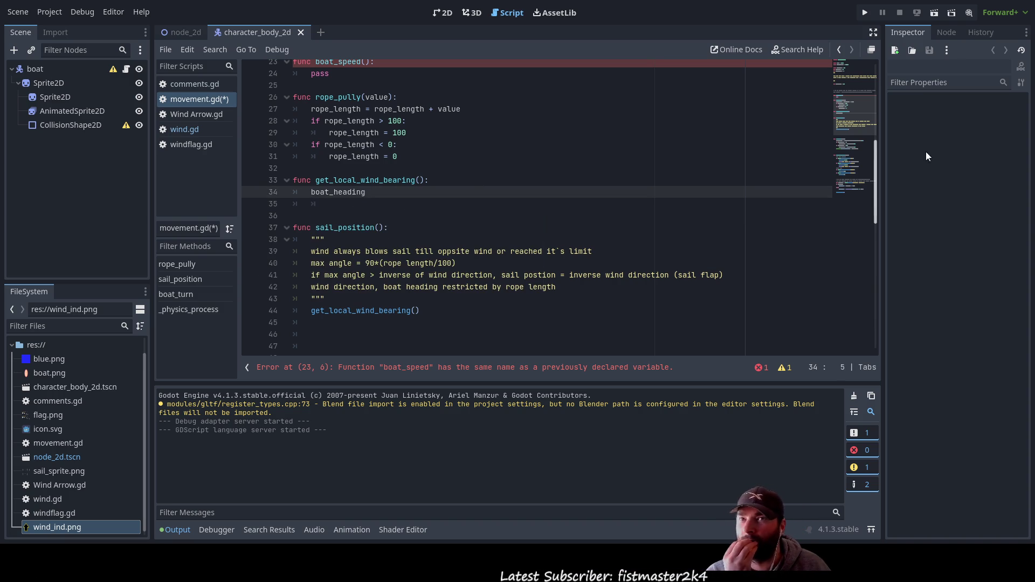
left_click(194, 34)
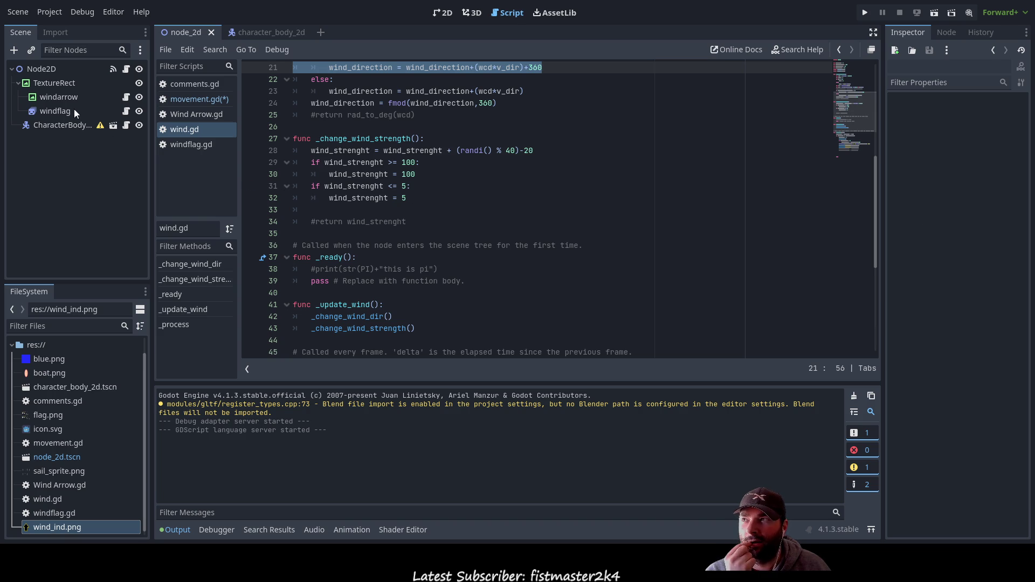
Connect Node2D's wind_dir and wind_str signals to the boat's CharacterBody2D from the Signals panel
left_click(41, 69)
left_click(949, 32)
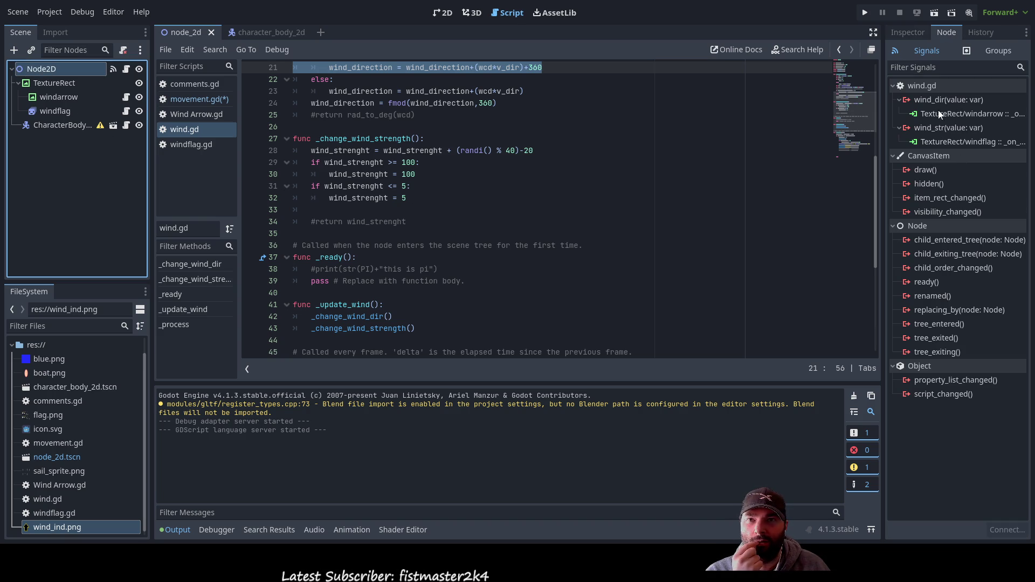
left_click(957, 99)
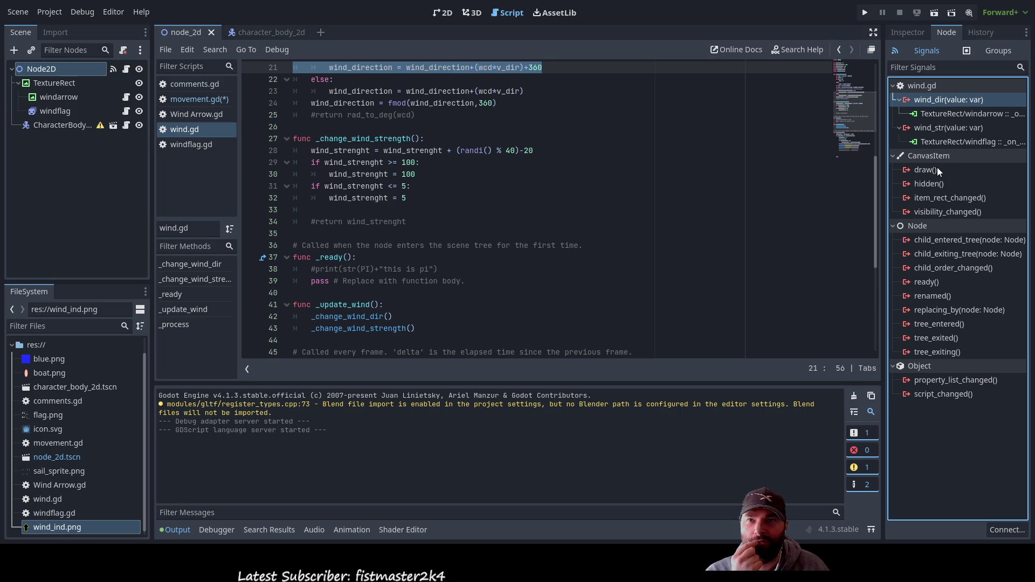
left_click(1016, 534)
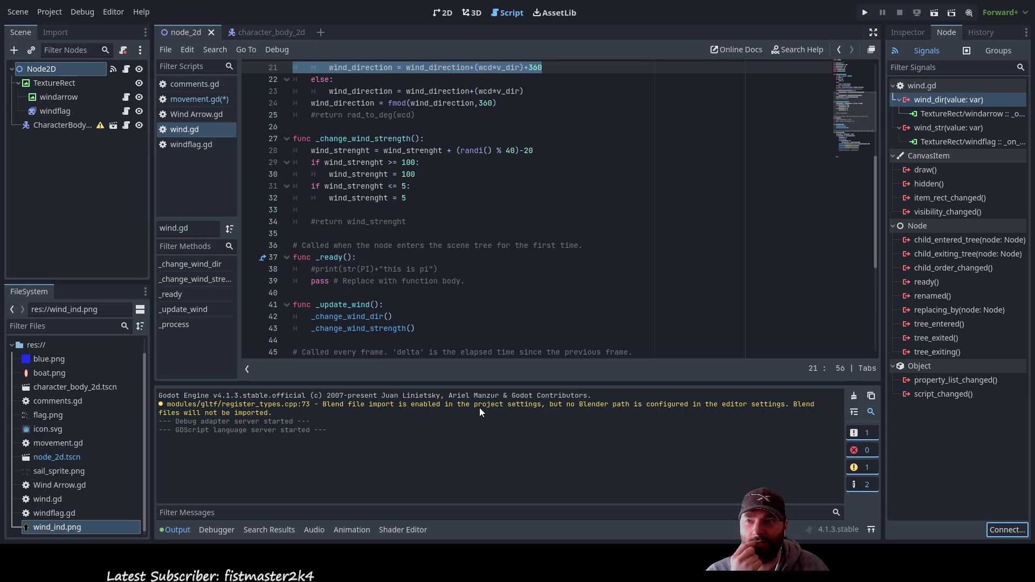
key("Return")
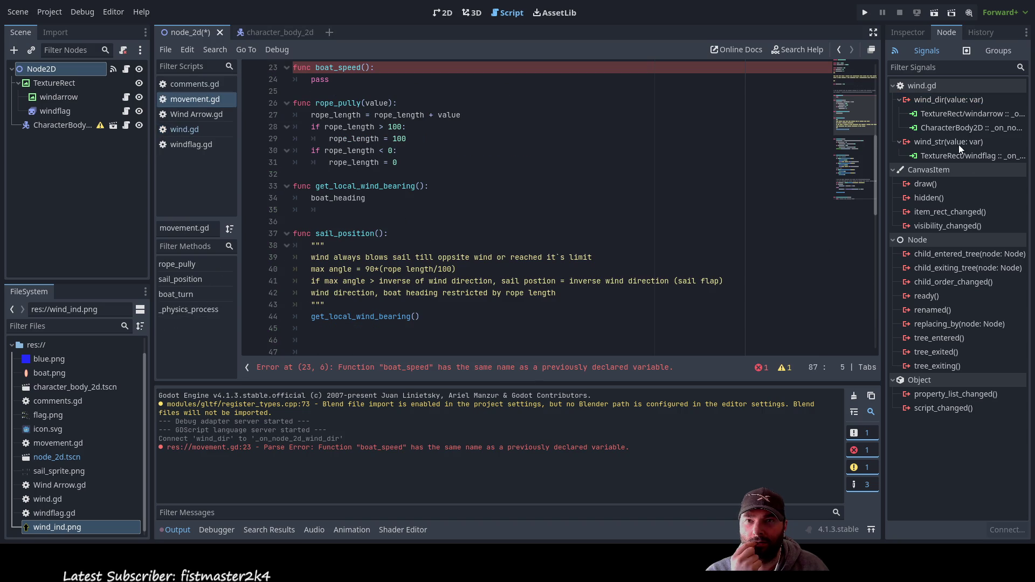
left_click(959, 142)
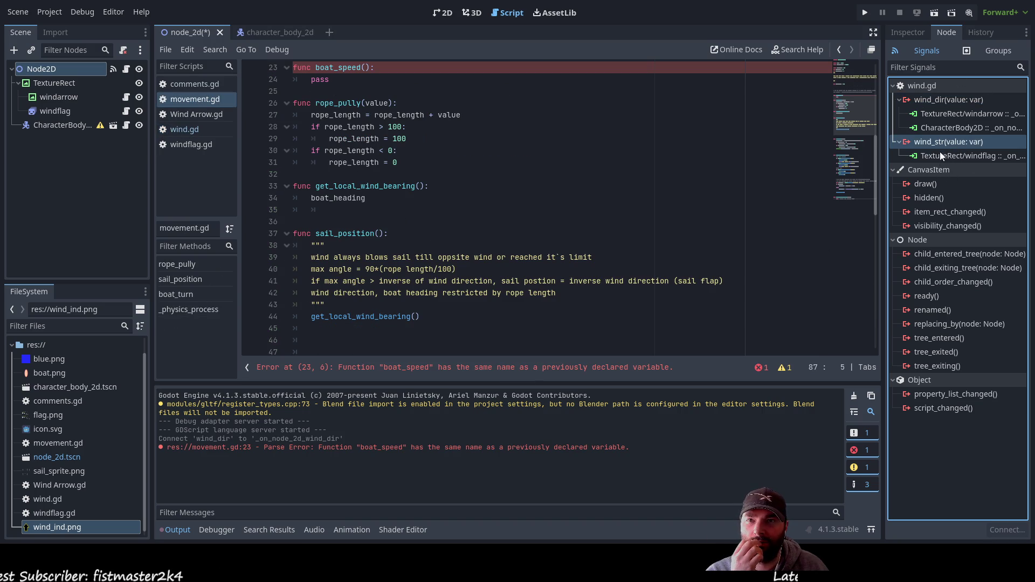
left_click(942, 100)
left_click(940, 143)
left_click(1002, 529)
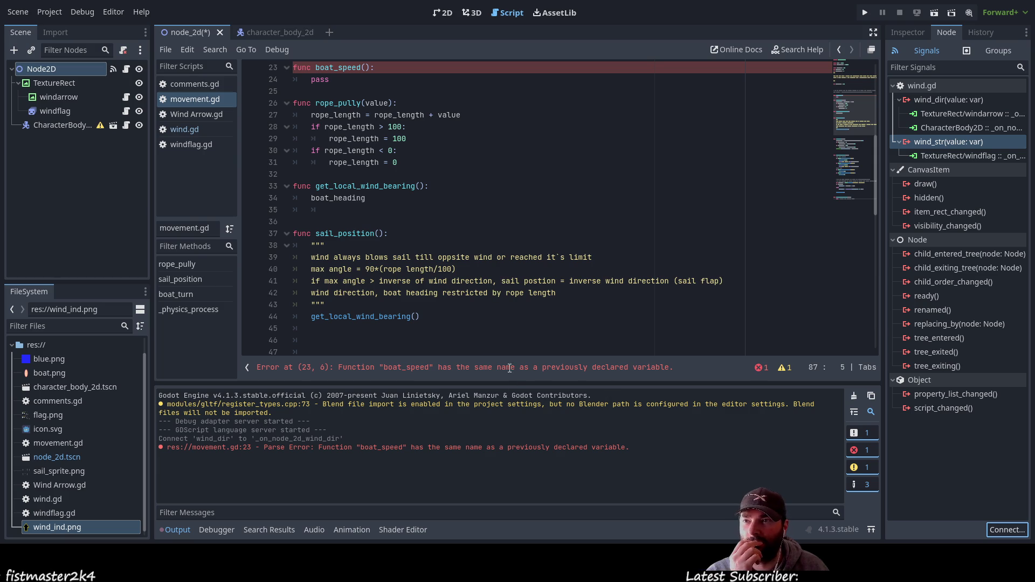
left_click(477, 403)
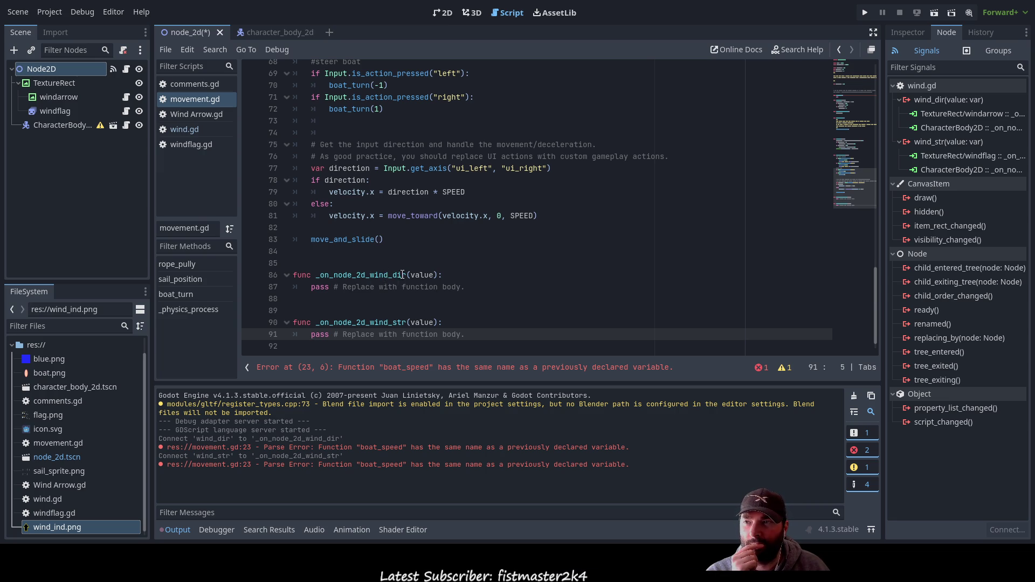
Write 'wind_direction = value' above pass in the _on_node_2d_wind_dir handler
scroll(420, 296, "down", 1)
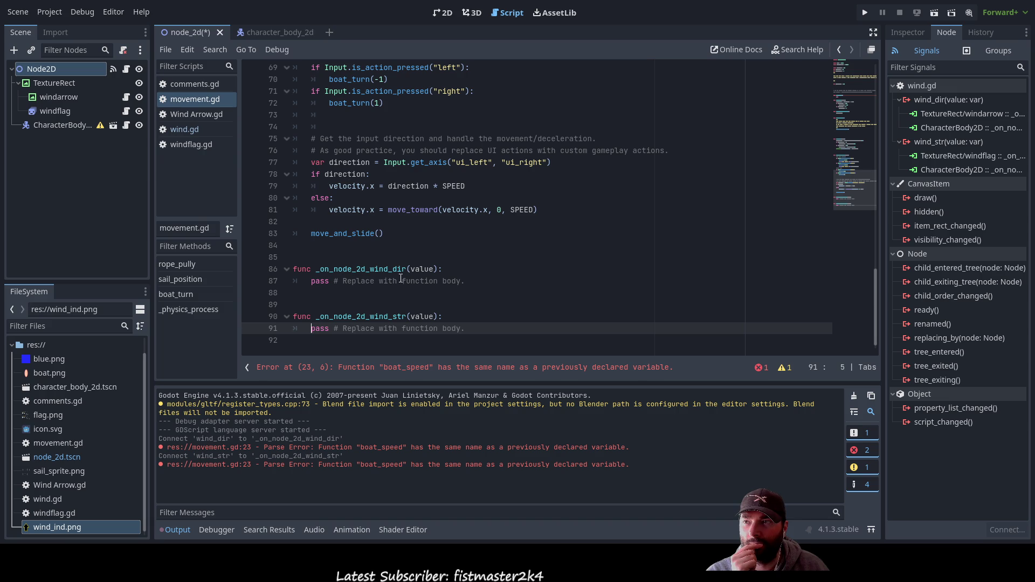
scroll(401, 277, "up", 15)
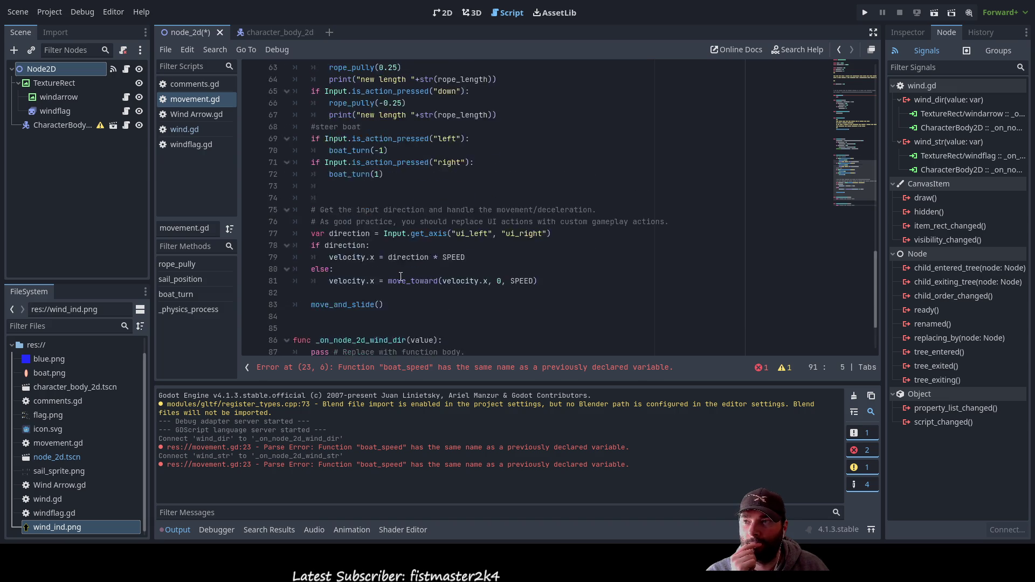
scroll(400, 277, "up", 5)
scroll(405, 277, "down", 20)
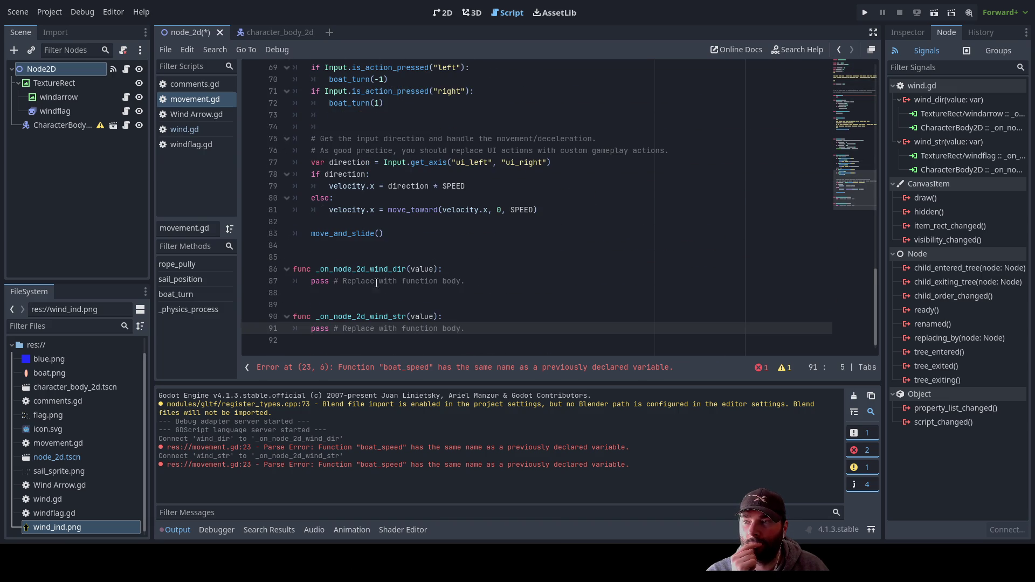
left_click(361, 281)
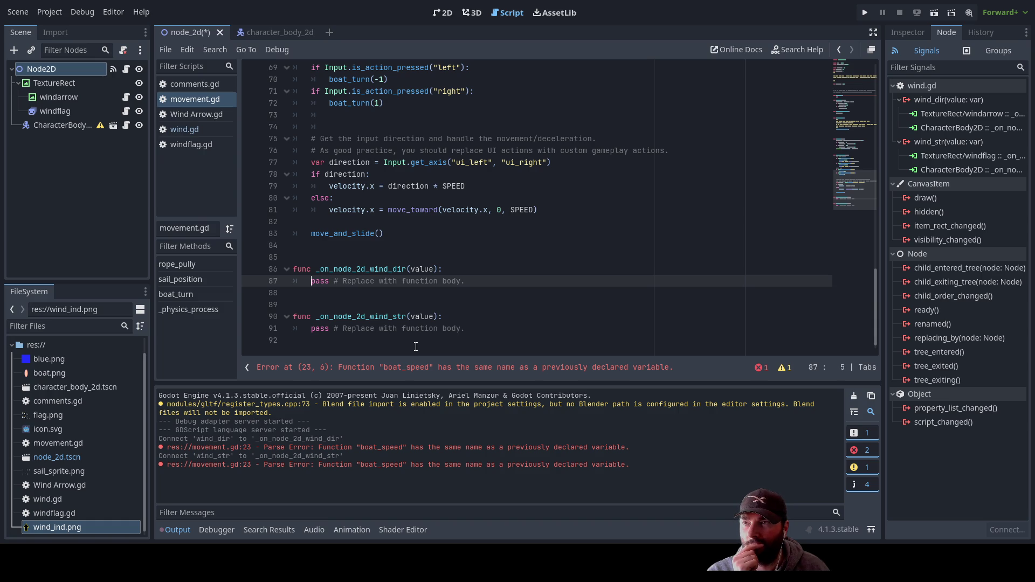
key("Return")
key("Up")
type("wind")
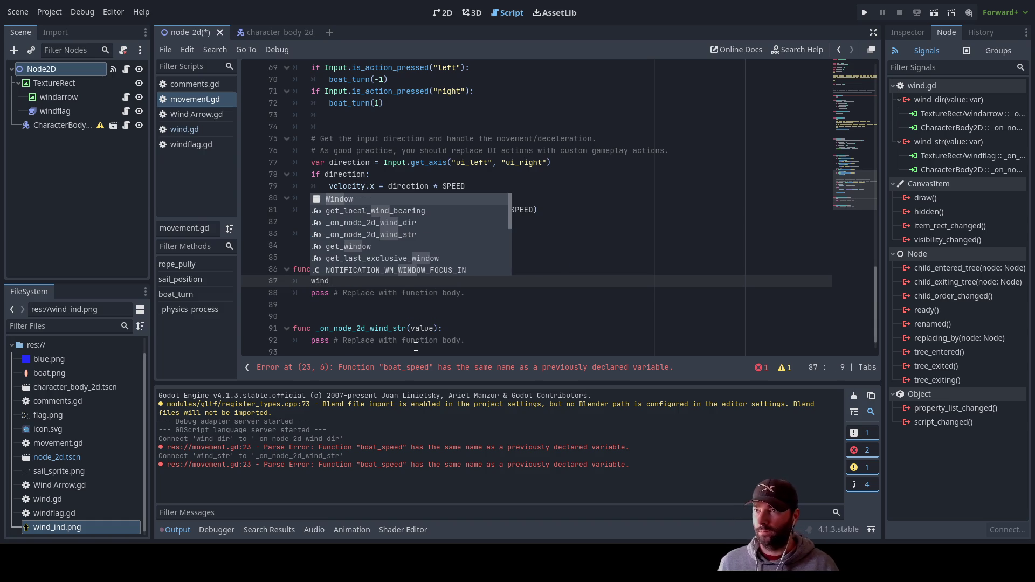
type("_dir")
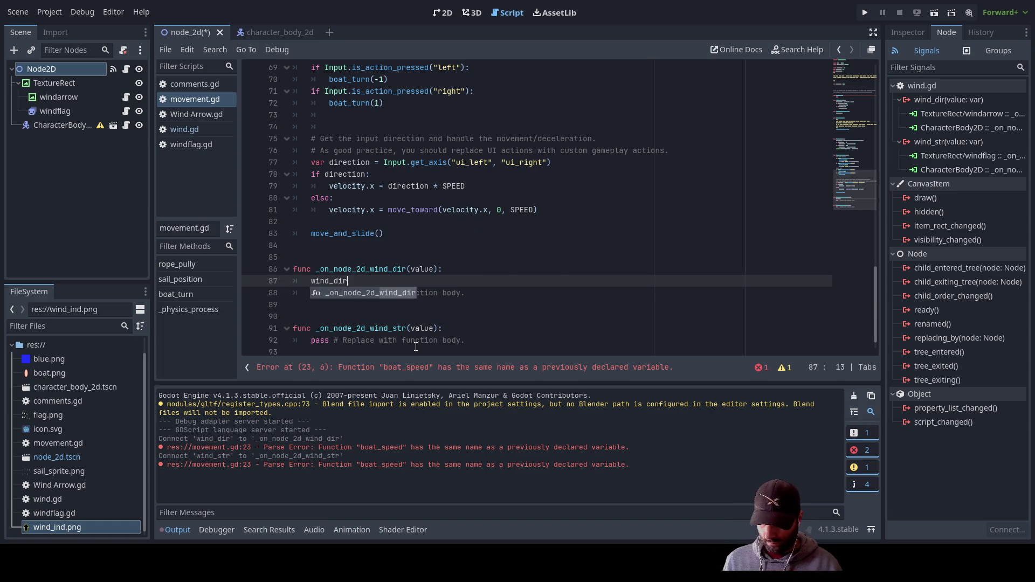
type("ection = ")
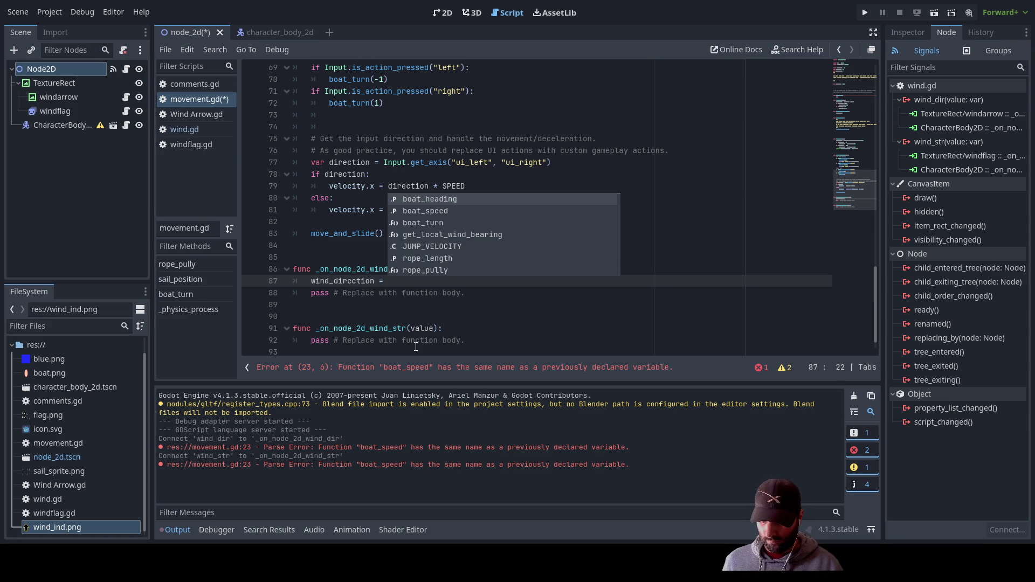
type("val")
key("Return")
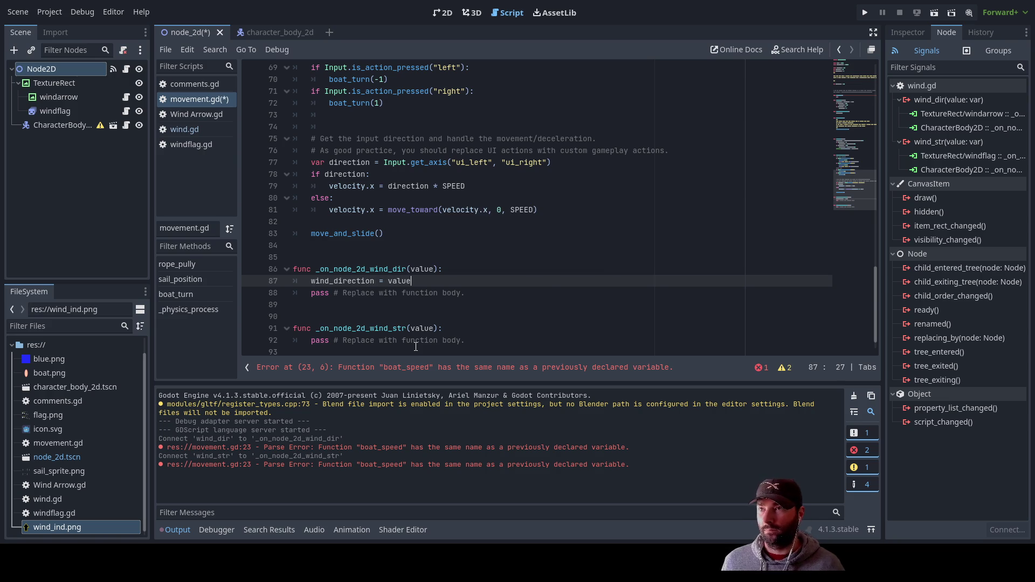
Select the wind_direction name on the new handler line
key("Left")
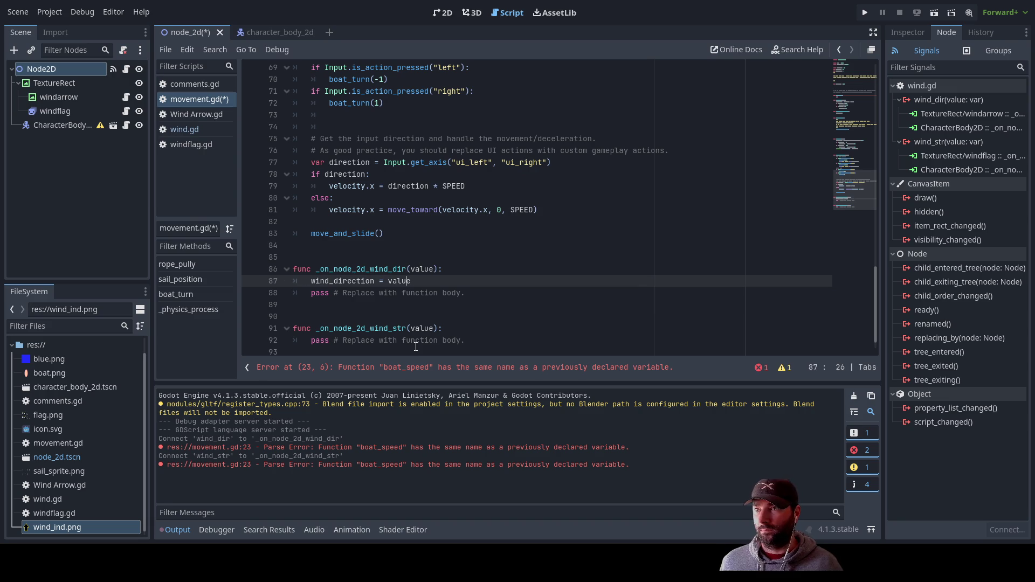
key("Home")
key("shift+Right")
key("shift+Right")
key("shift+Right")
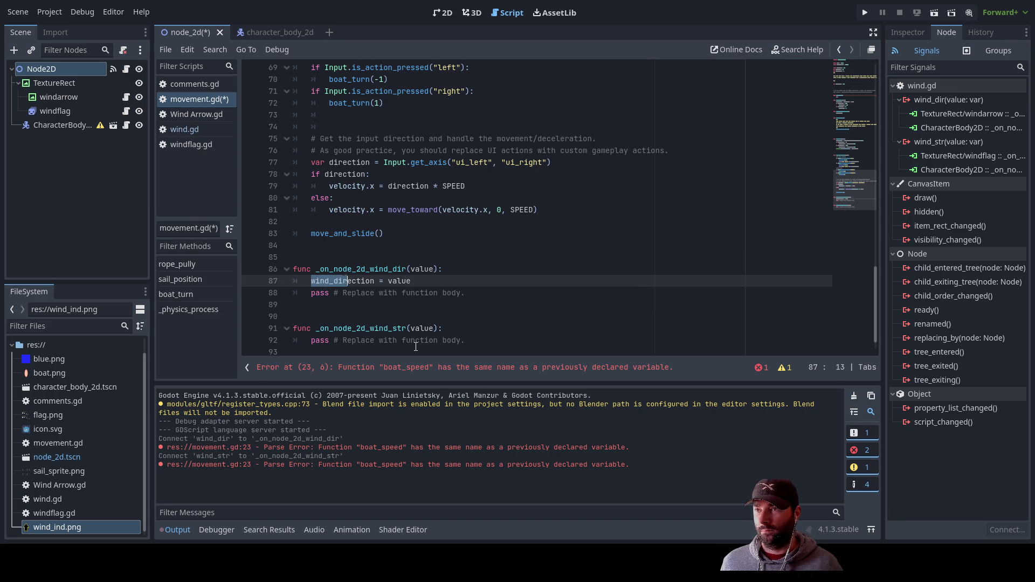
key("shift+Right")
key("shift+Right")
scroll(416, 347, "up", 20)
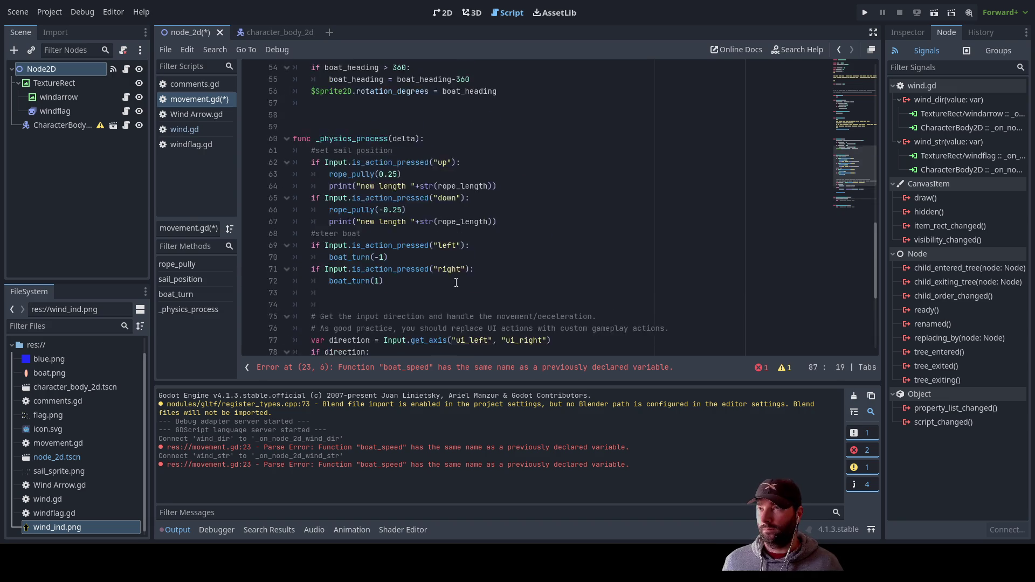
Declare 'var wind_direction = 0' and 'var wind_strength = 0' above boat_speed in movement.gd
left_click(312, 164)
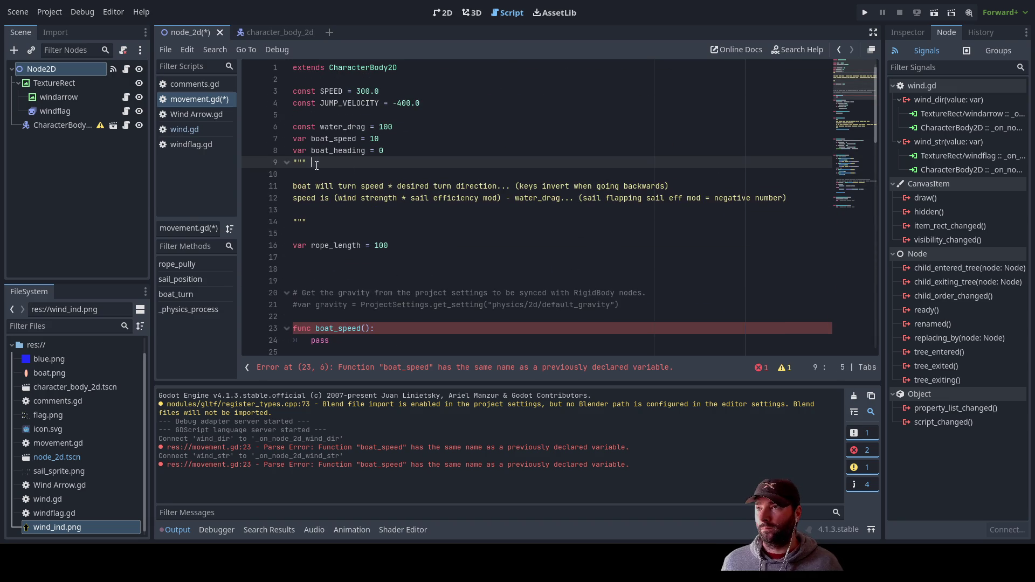
key("Up")
key("Up")
key("Left")
key("Left")
key("Left")
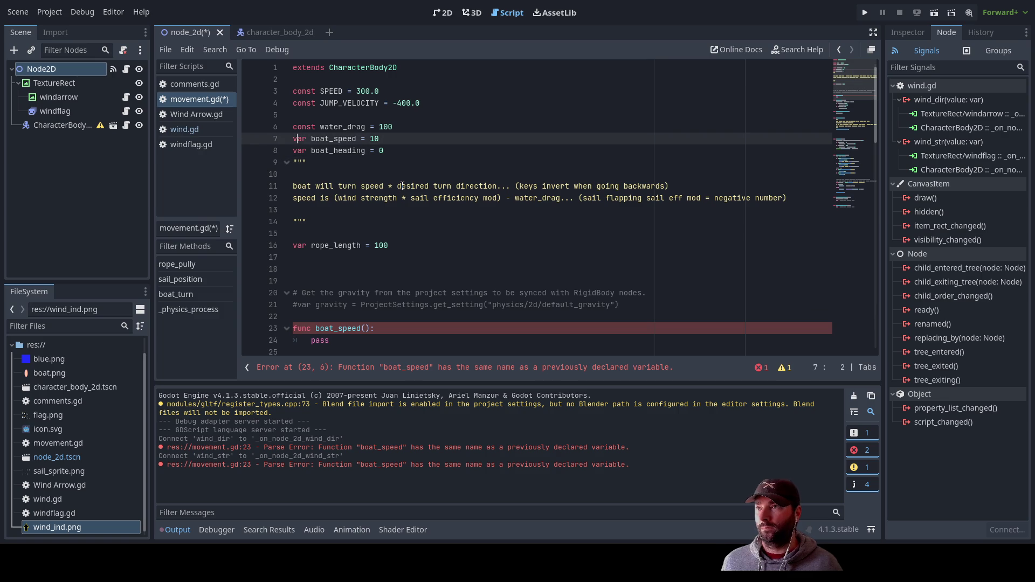
key("Return")
key("Return")
key("Up")
key("Up")
type("var ")
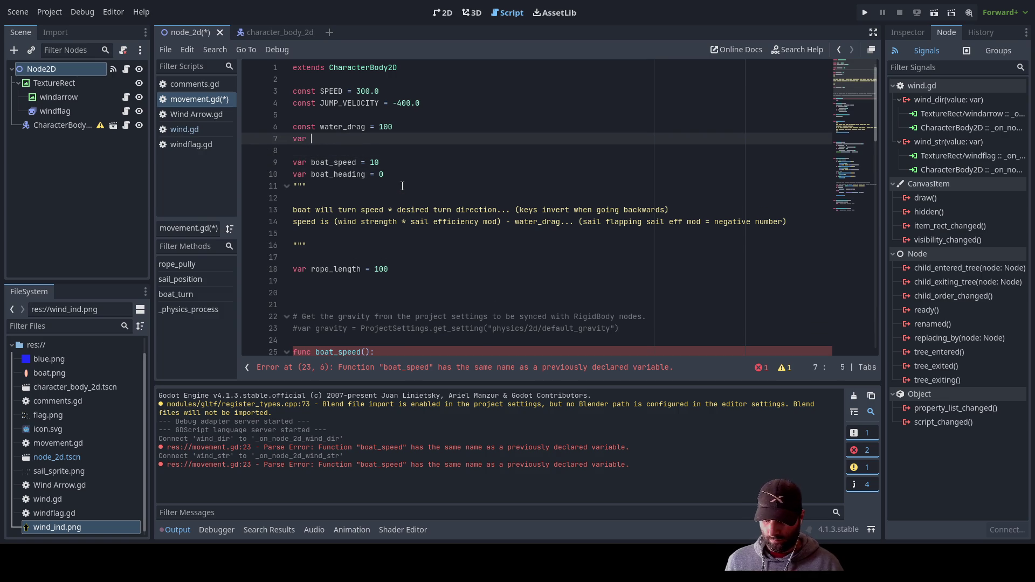
type("win")
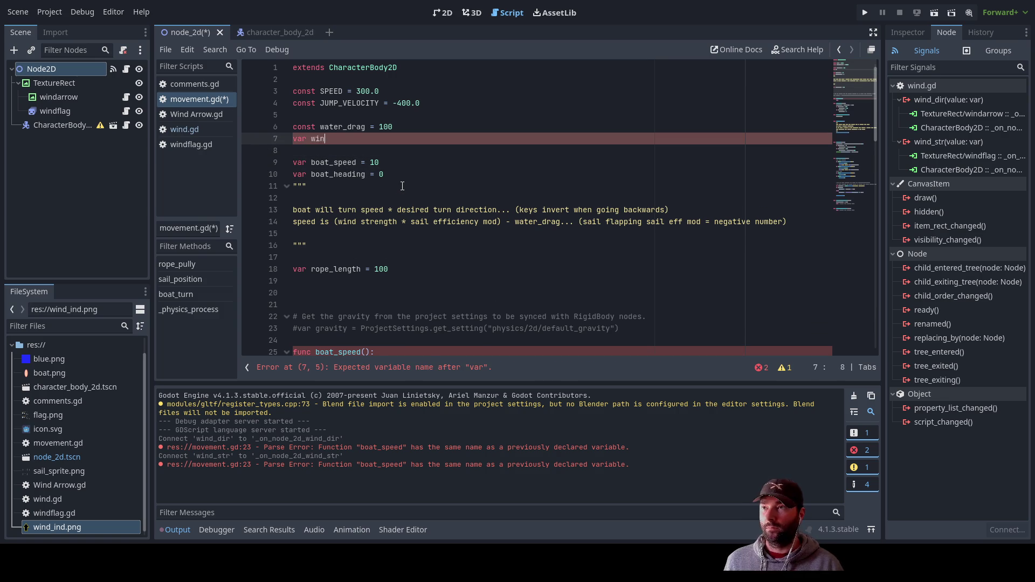
key("BackSpace")
key("BackSpace")
type("wind_direction")
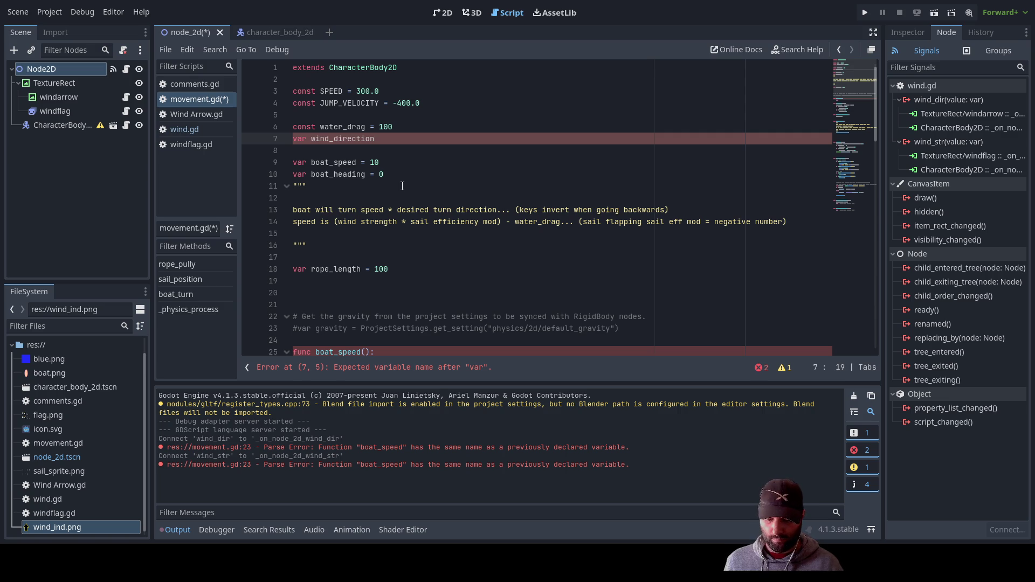
type(" = 0")
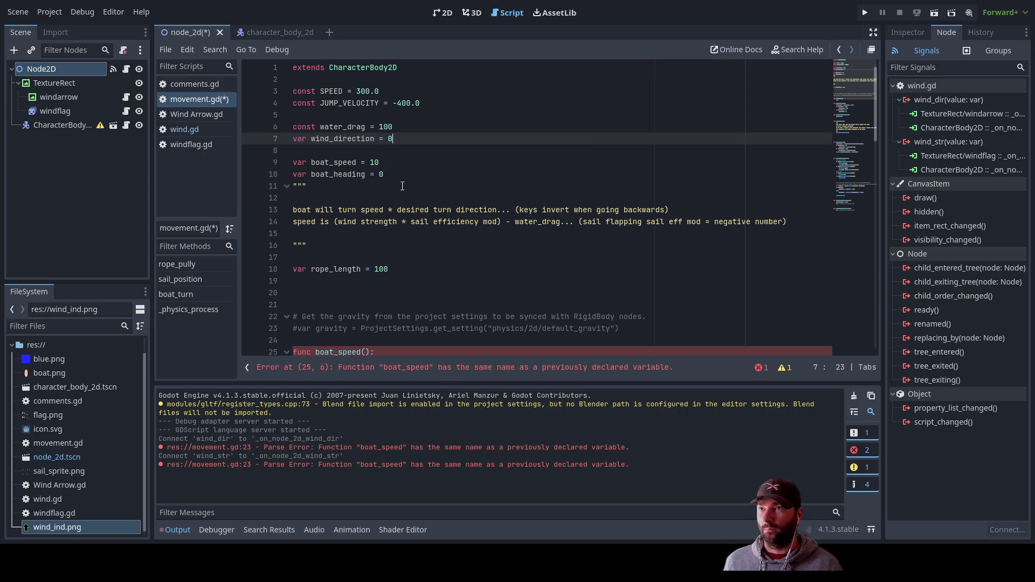
key("Return")
type("var ")
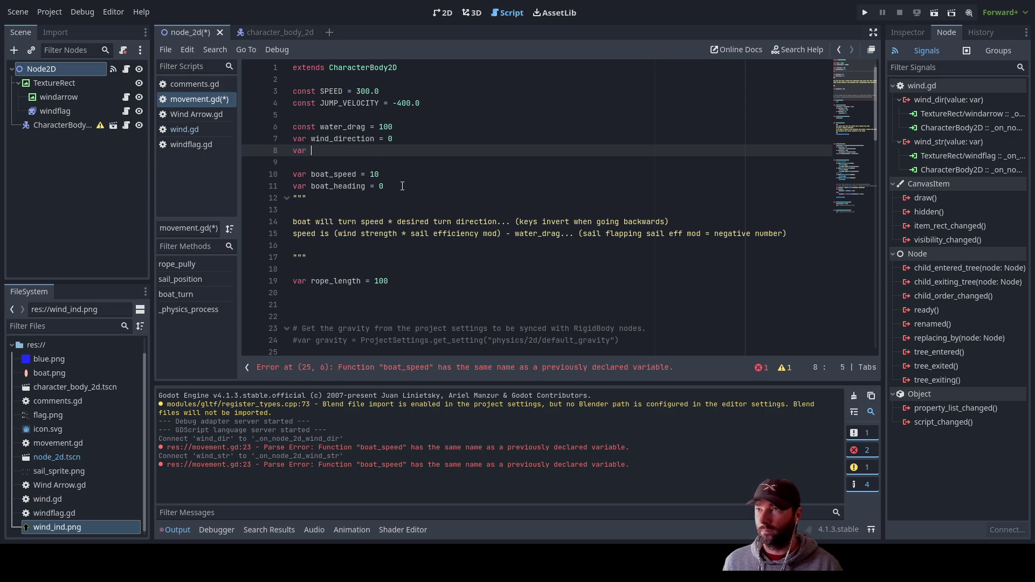
type("wind_")
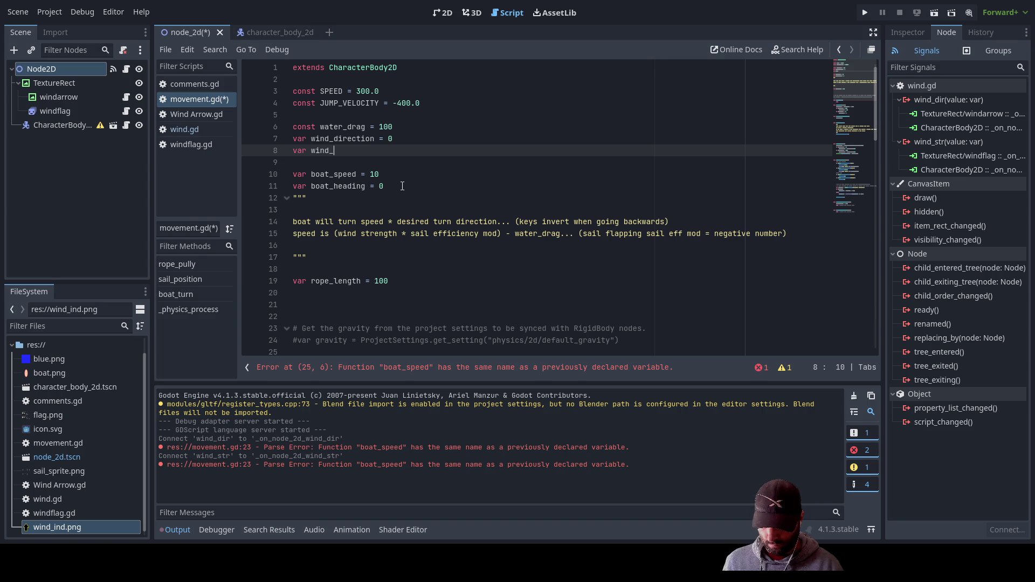
type("strengt")
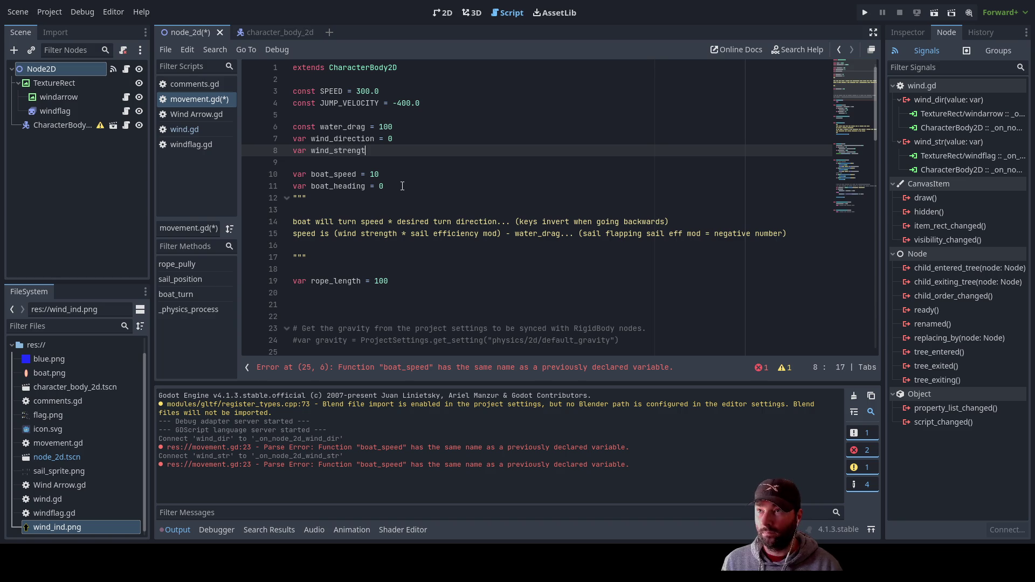
type("h = 0")
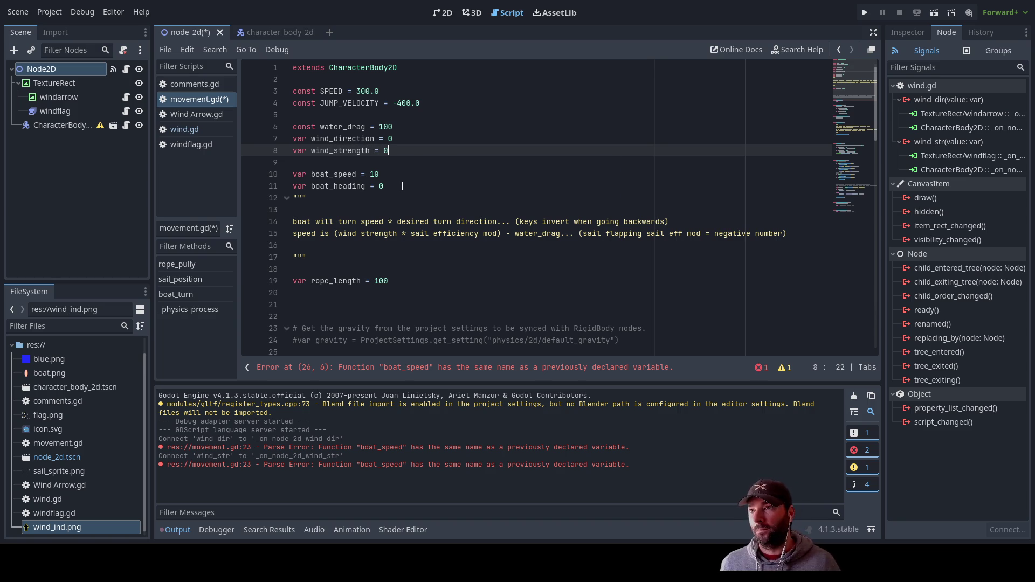
scroll(402, 186, "down", 2)
left_click(322, 90)
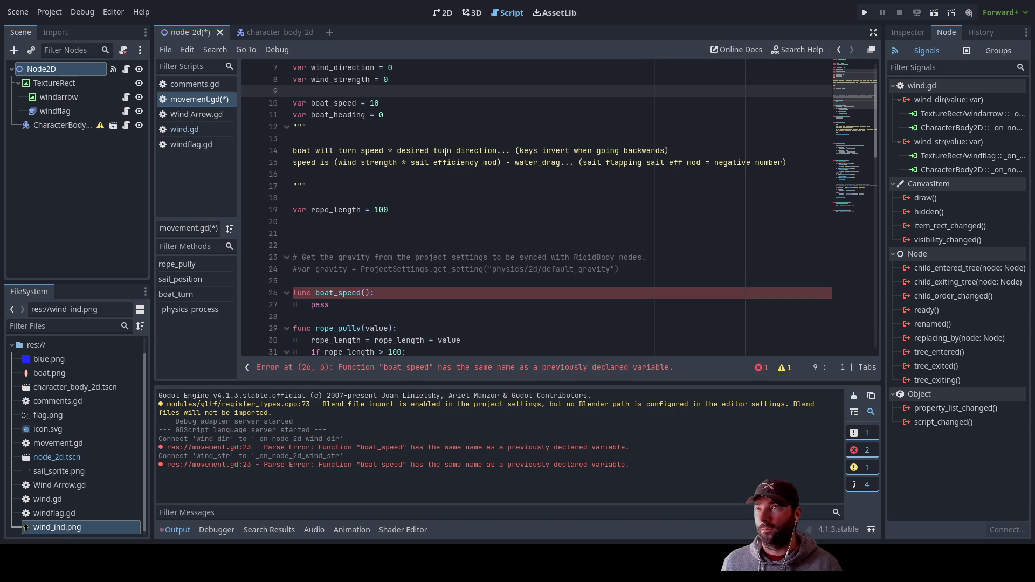
Remove the extra blank line below wind_strength and the pass line in the wind_dir handler
key("Delete")
scroll(483, 176, "down", 20)
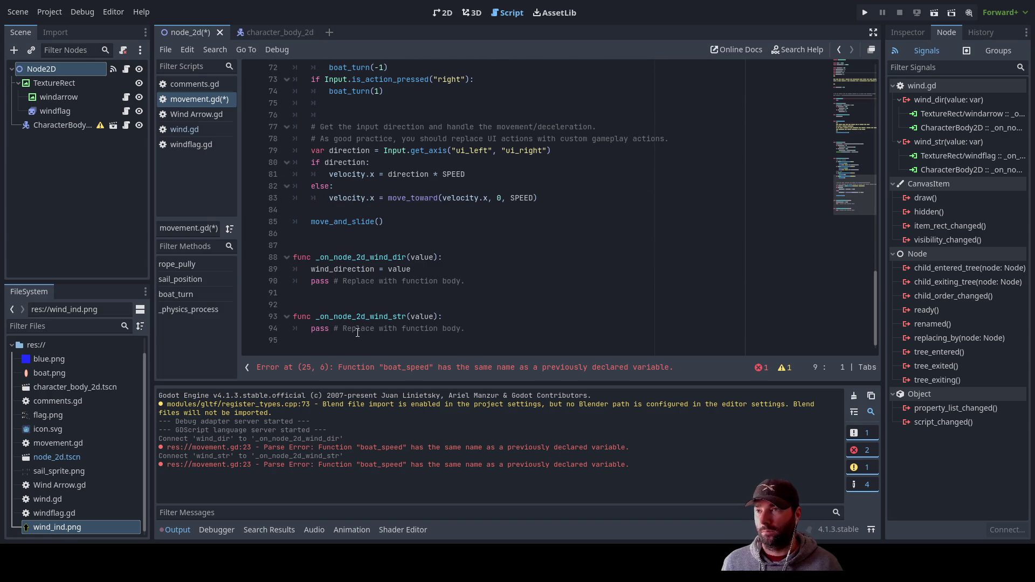
left_click_drag(312, 282, 497, 281)
key("BackSpace")
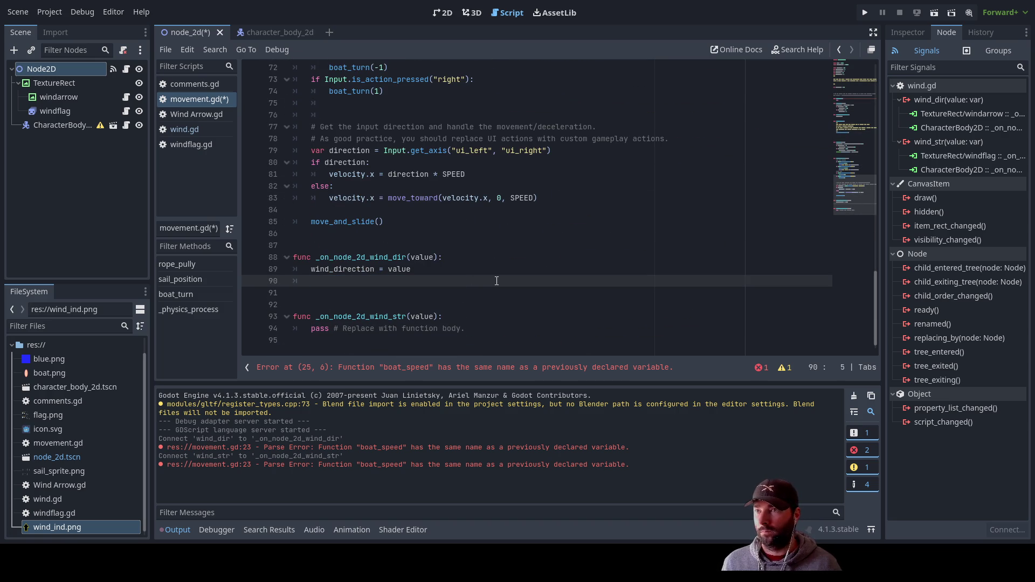
Replace pass in the _on_node_2d_wind_str handler with 'wind_strength = value'
left_click_drag(312, 328, 483, 329)
key("BackSpace")
type("wind")
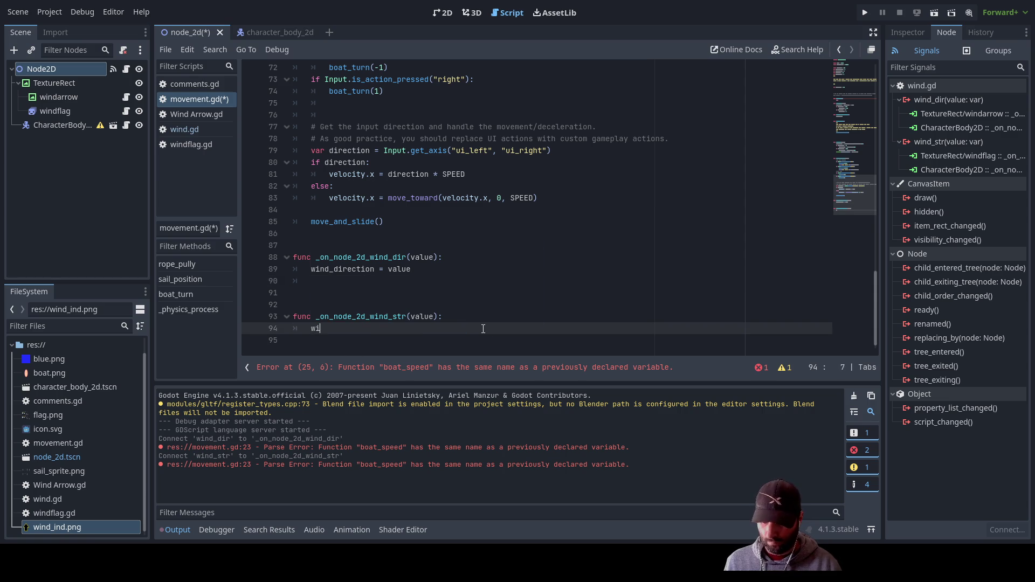
key("Down")
key("Return")
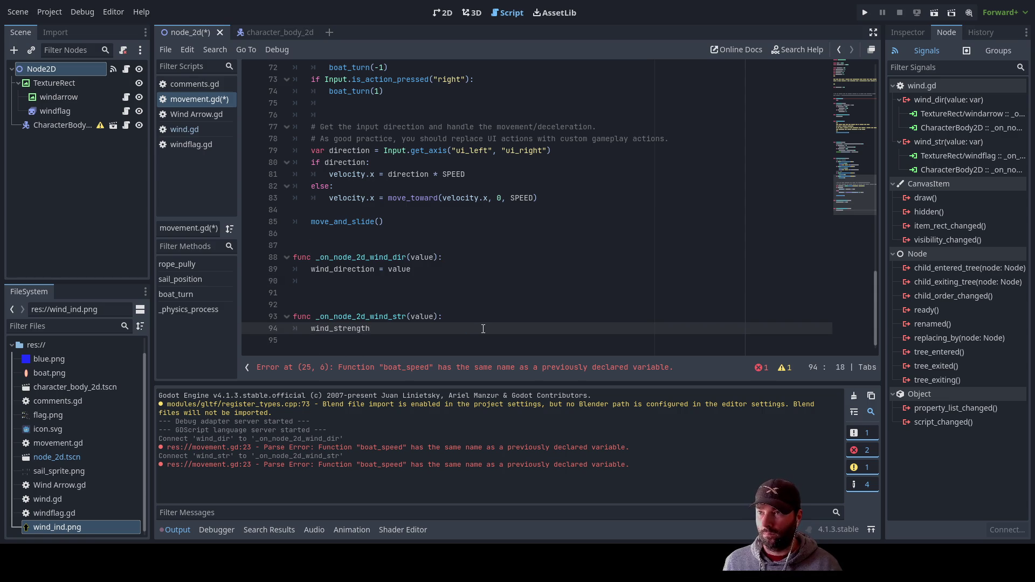
type(" = value")
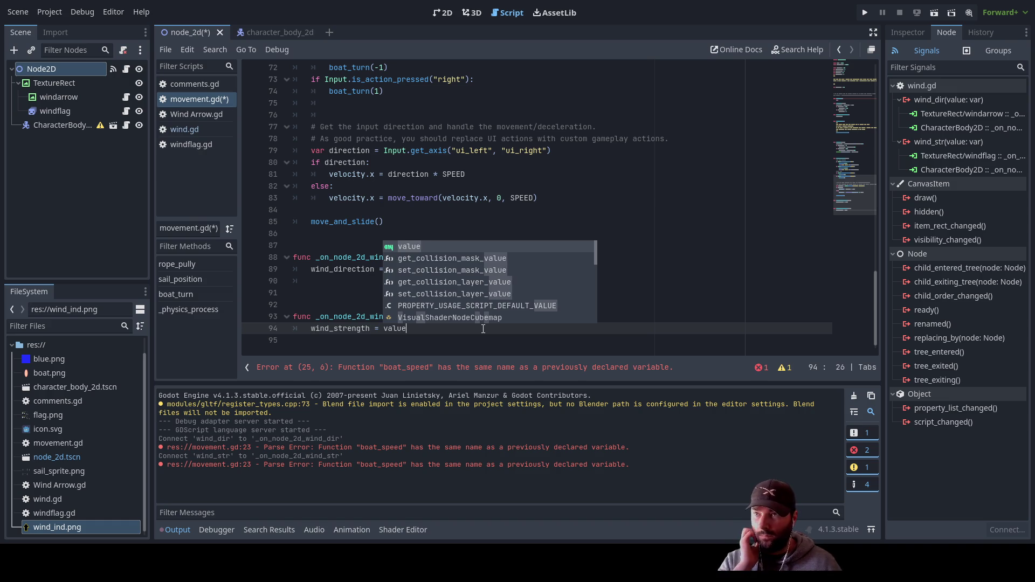
Remove the extra blank lines between the handlers, then return to the character_body_2d boat scene
key("Escape")
key("Up")
key("Up")
key("Up")
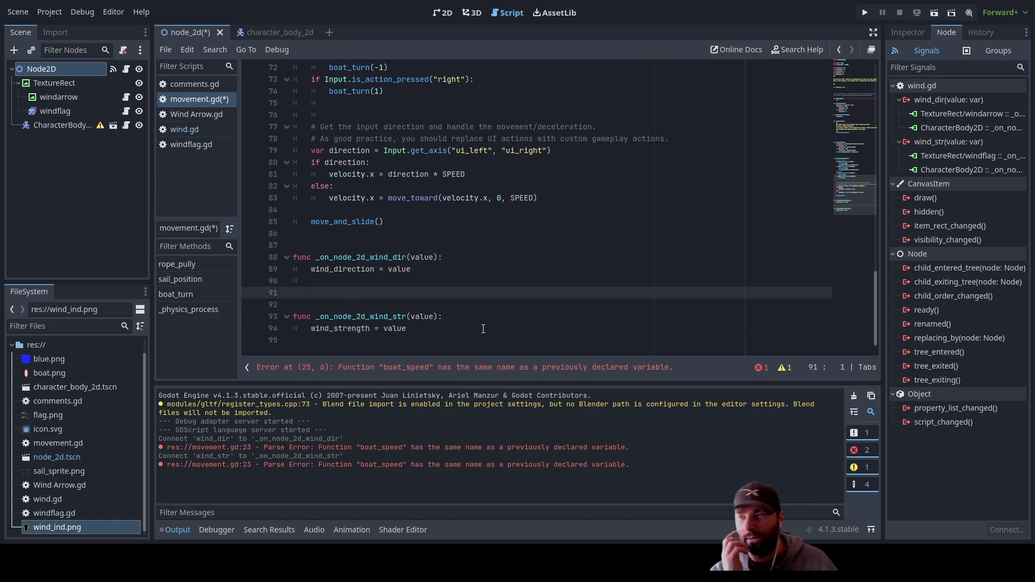
key("Delete")
key("BackSpace")
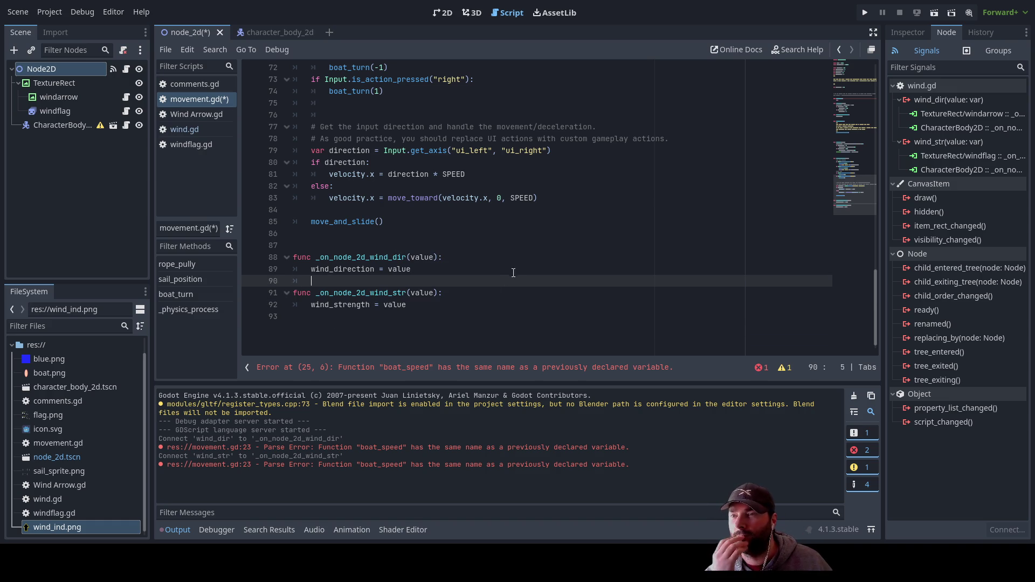
scroll(507, 279, "up", 9)
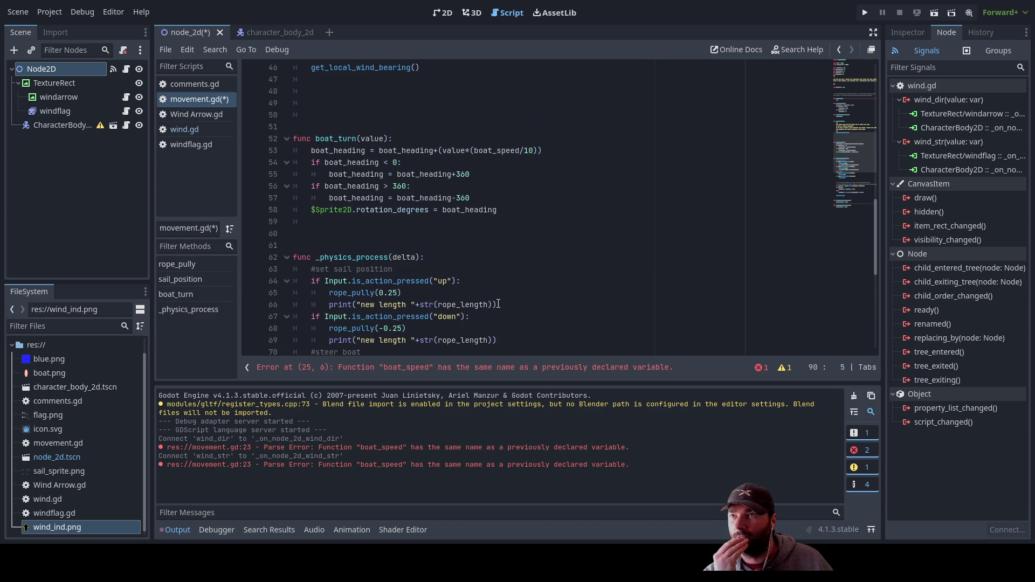
scroll(498, 303, "up", 4)
left_click(337, 223)
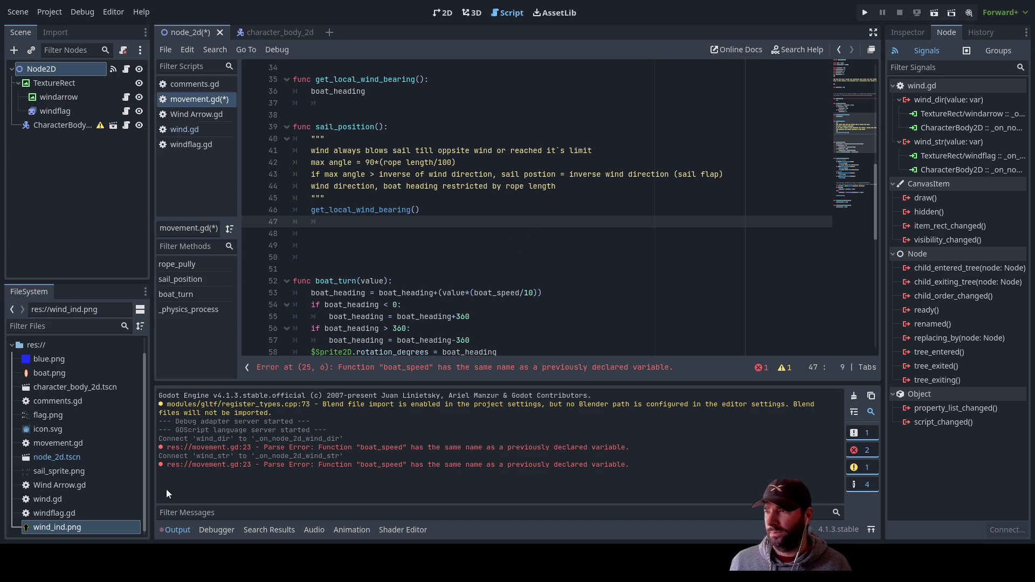
left_click(54, 112)
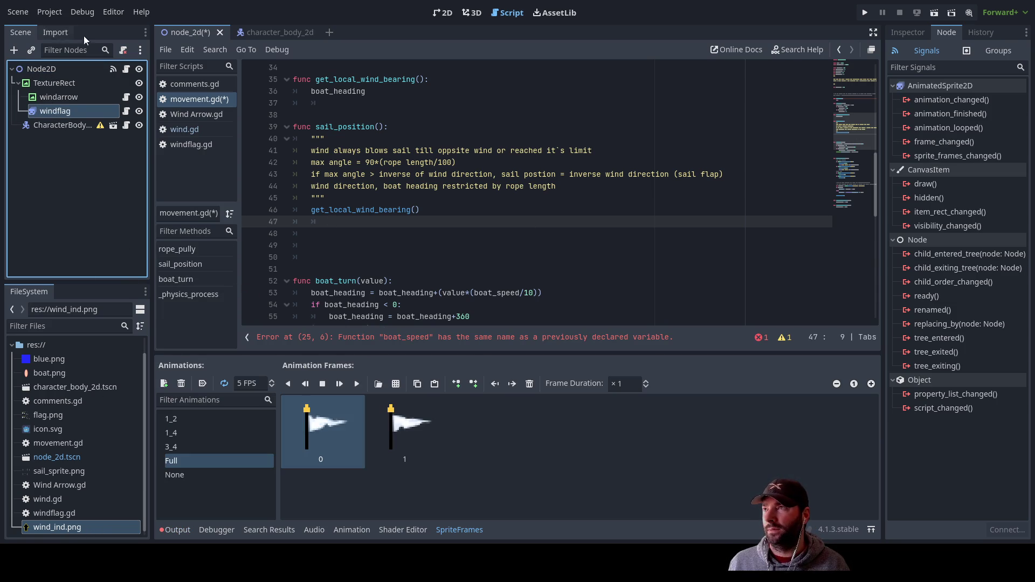
left_click(280, 32)
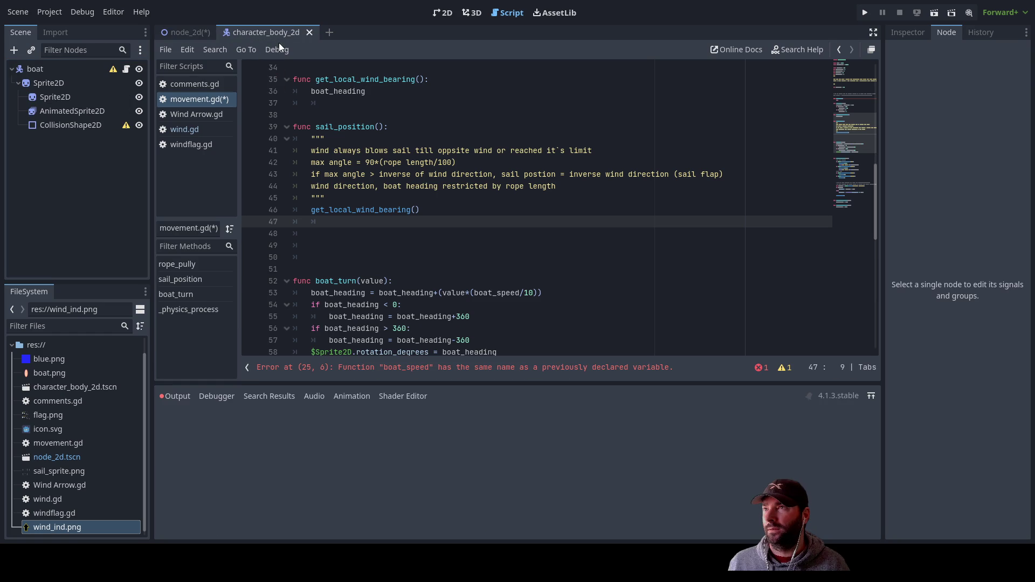
In the 2D view, add a TextureRect child under the boat's Sprite2D node
left_click(47, 83)
left_click(445, 14)
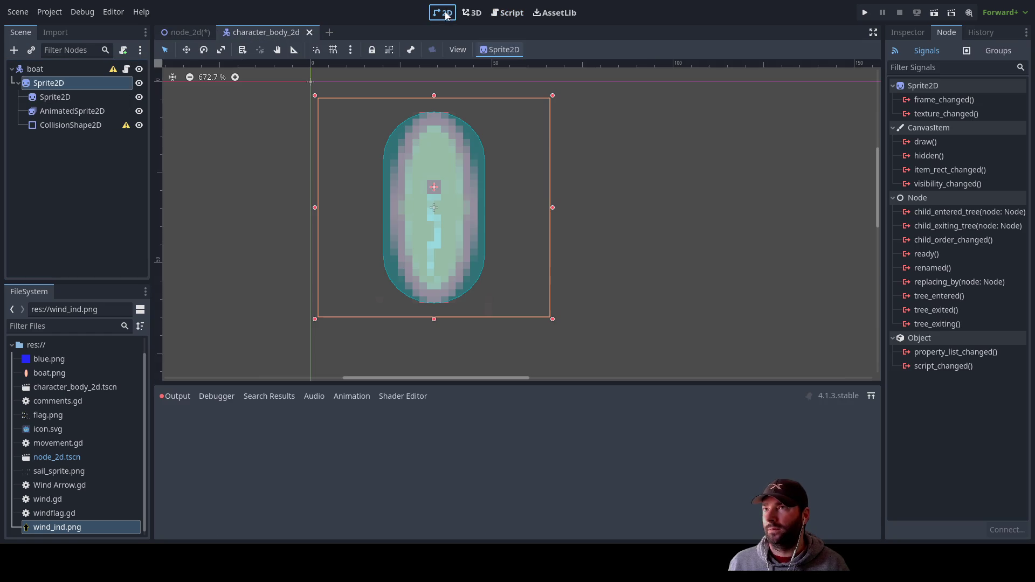
left_click(65, 139)
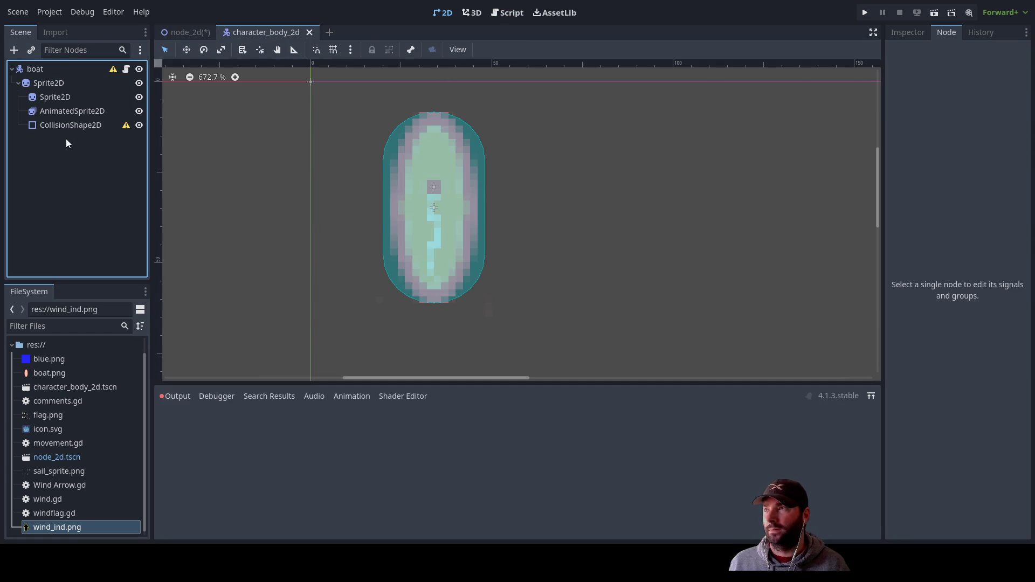
left_click(52, 83)
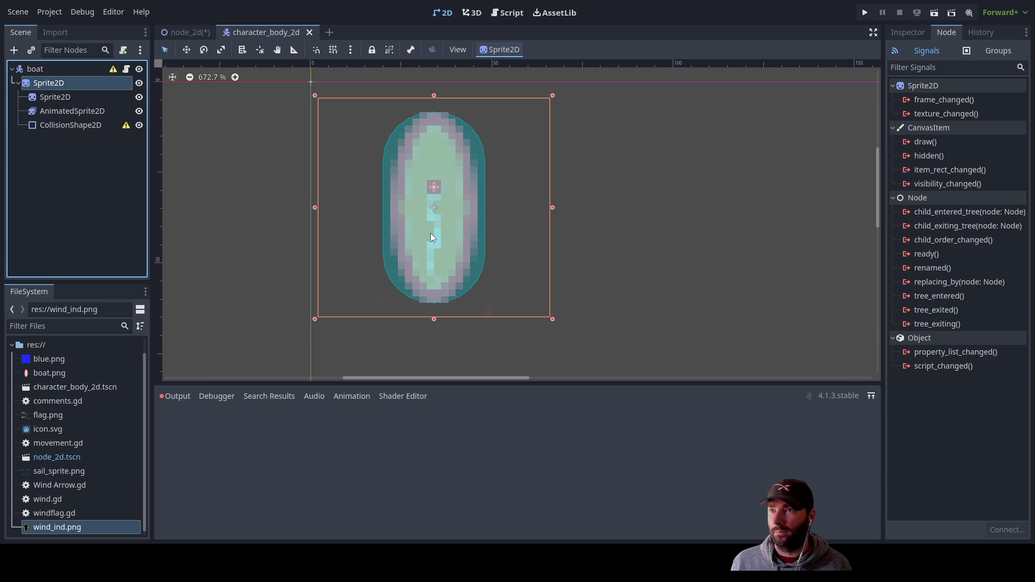
key("ctrl+v")
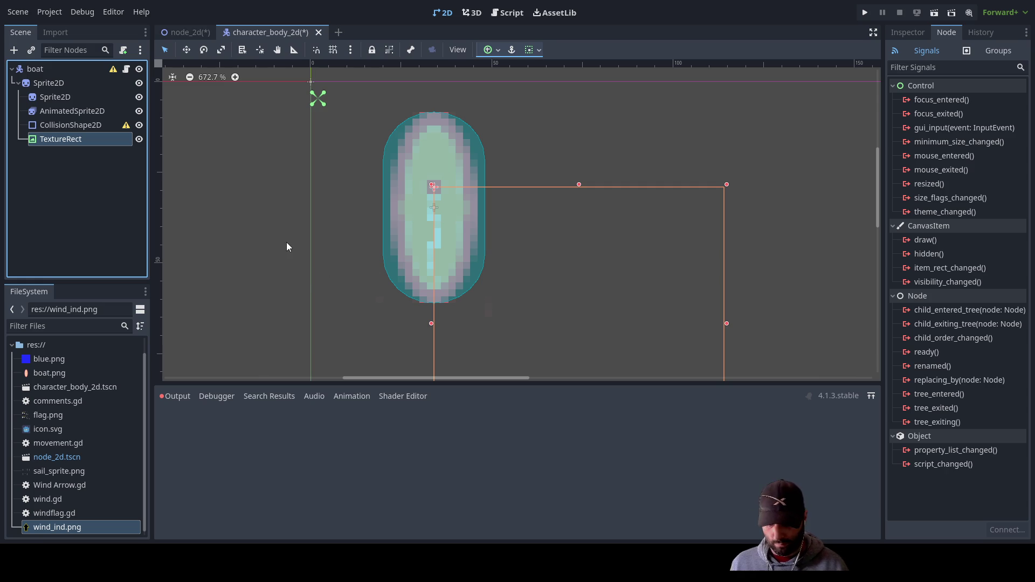
Rename the TextureRect to debuglocalwind and give it the wind_ind.png texture
type("debuglocalwind")
left_click(222, 210)
left_click(908, 34)
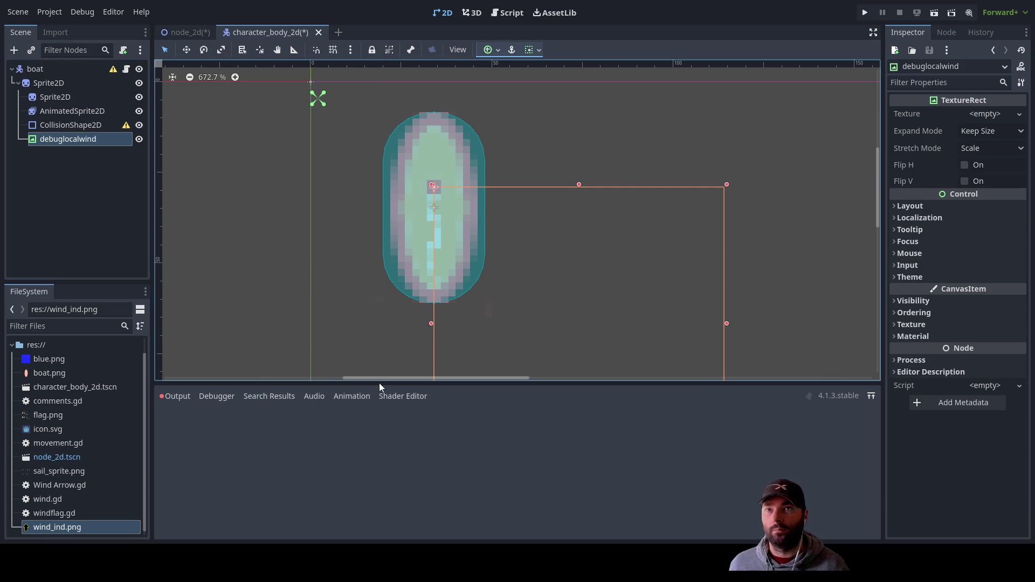
left_click(62, 529)
mouse_move(62, 530)
left_mouse_down()
mouse_move(852, 157)
mouse_move(987, 114)
left_mouse_up()
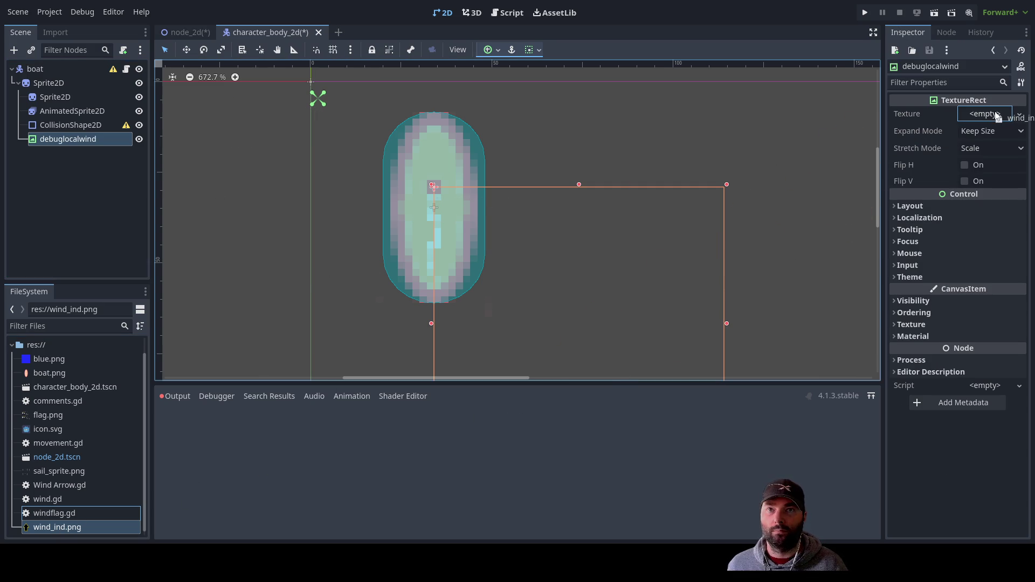
Trim the debuglocalwind rectangle with its handles to fit around the arrow beside the boat
scroll(691, 275, "down", 1)
left_click_drag(691, 275, 661, 162)
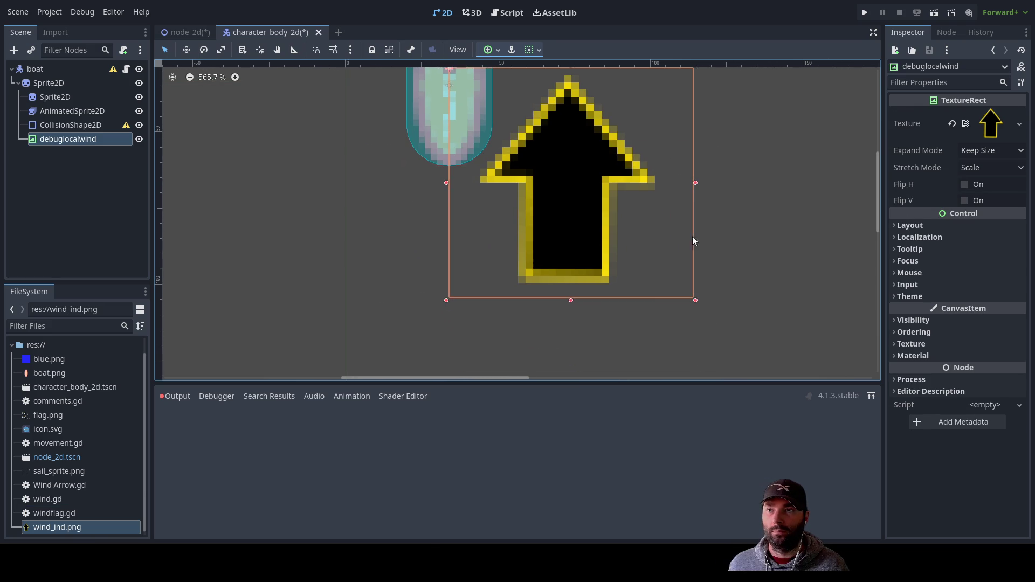
left_click_drag(695, 306, 646, 296)
mouse_move(459, 286)
left_mouse_down()
mouse_move(474, 317)
mouse_move(467, 290)
left_mouse_up()
scroll(669, 213, "up", 3)
scroll(637, 300, "down", 2)
left_click_drag(628, 320, 595, 262)
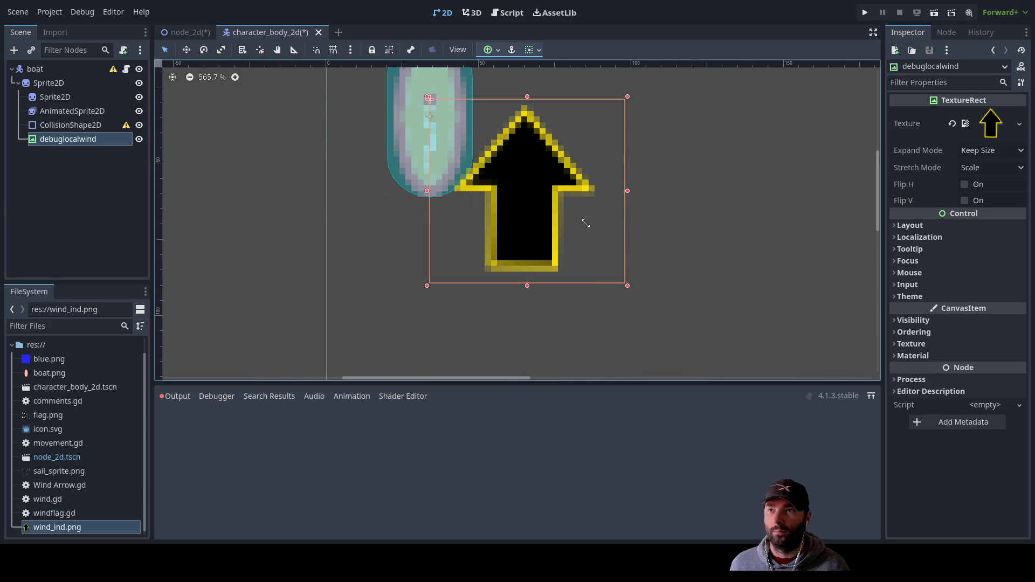
left_click(1013, 156)
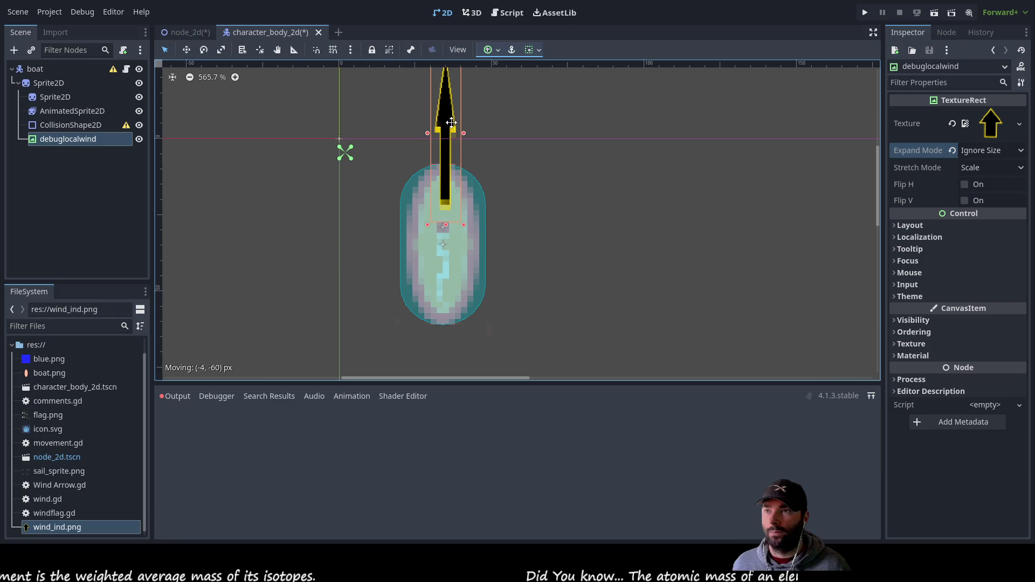
Nudge the arrow, then expand and collapse the Inspector's Localization and Layout sections
left_click_drag(451, 123, 448, 128)
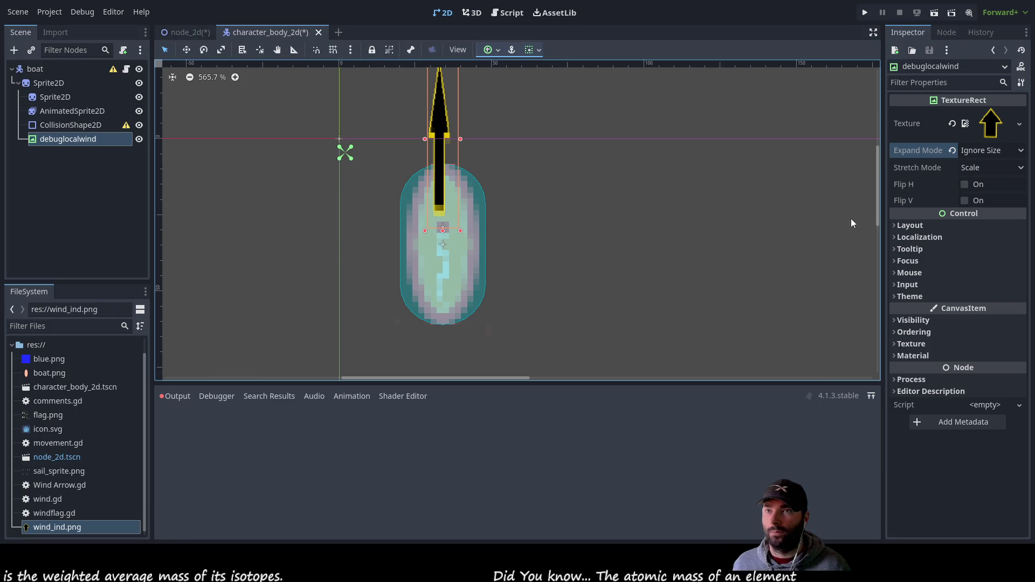
left_click(896, 237)
left_click(894, 236)
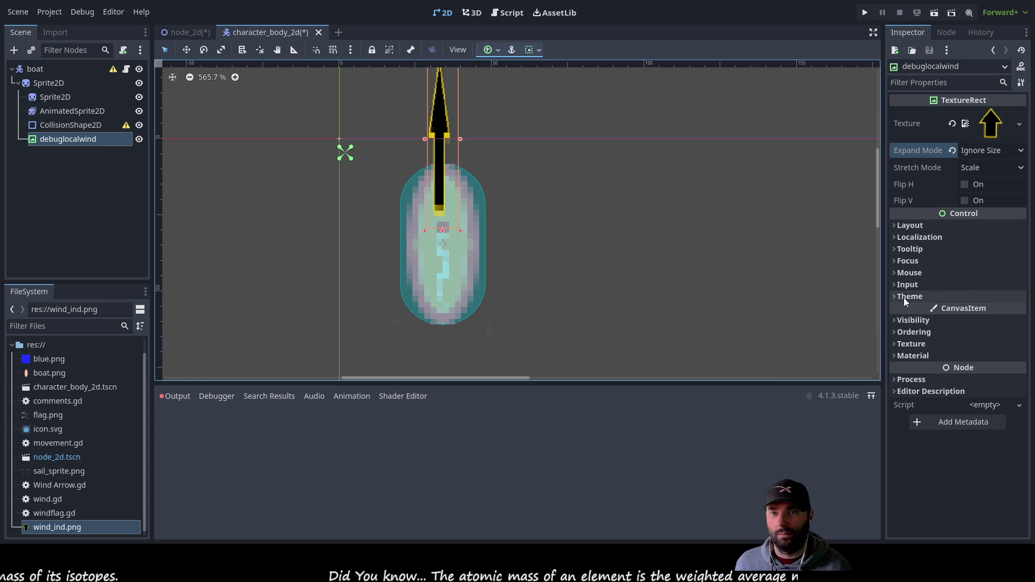
left_click(895, 238)
left_click(895, 237)
left_click(895, 225)
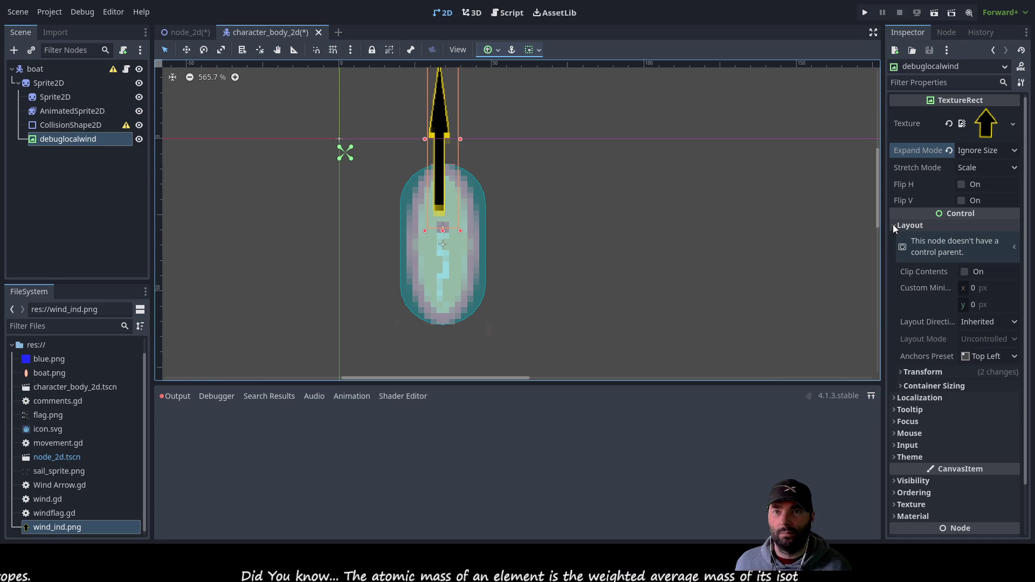
left_click(894, 225)
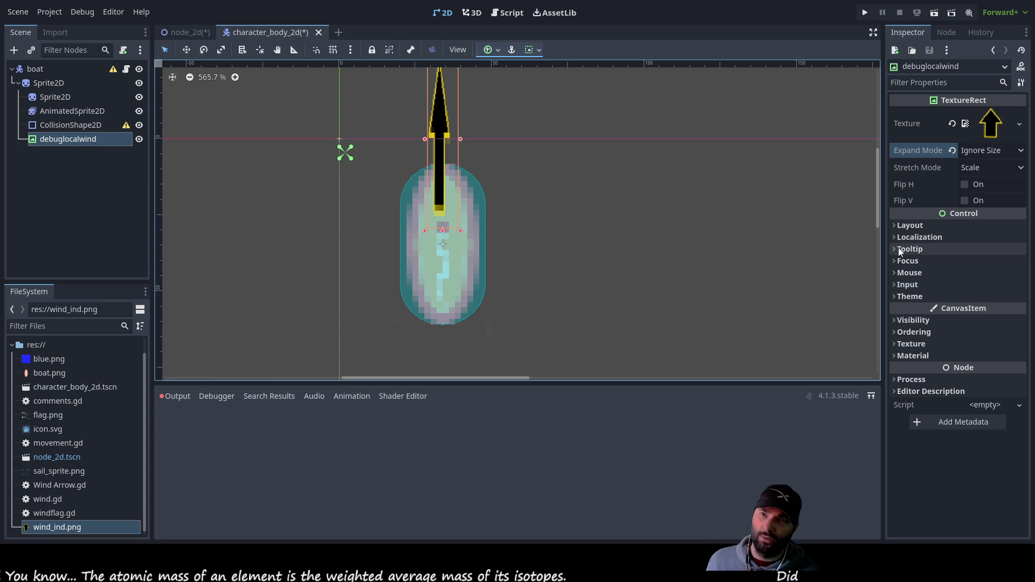
left_click(897, 227)
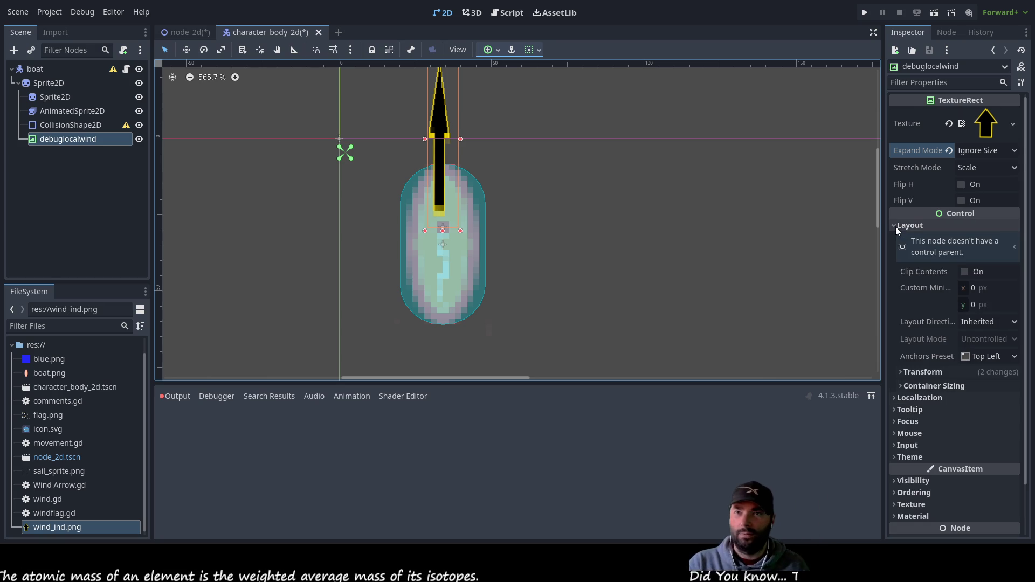
left_click(897, 226)
left_click(896, 240)
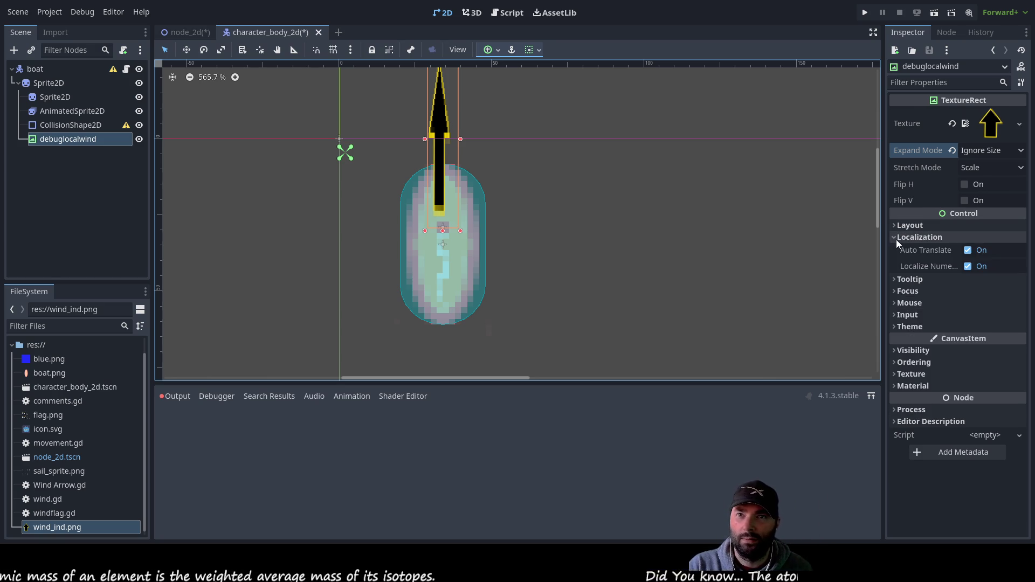
left_click(896, 239)
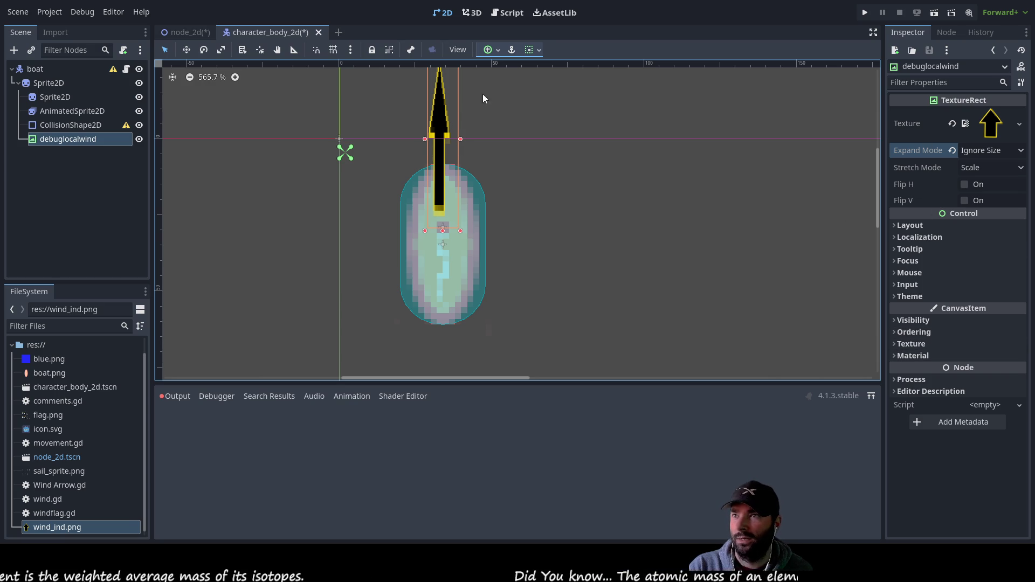
Drag the debuglocalwind arrow off to the right of the boat
scroll(467, 100, "up", 3)
left_click_drag(459, 179, 573, 176)
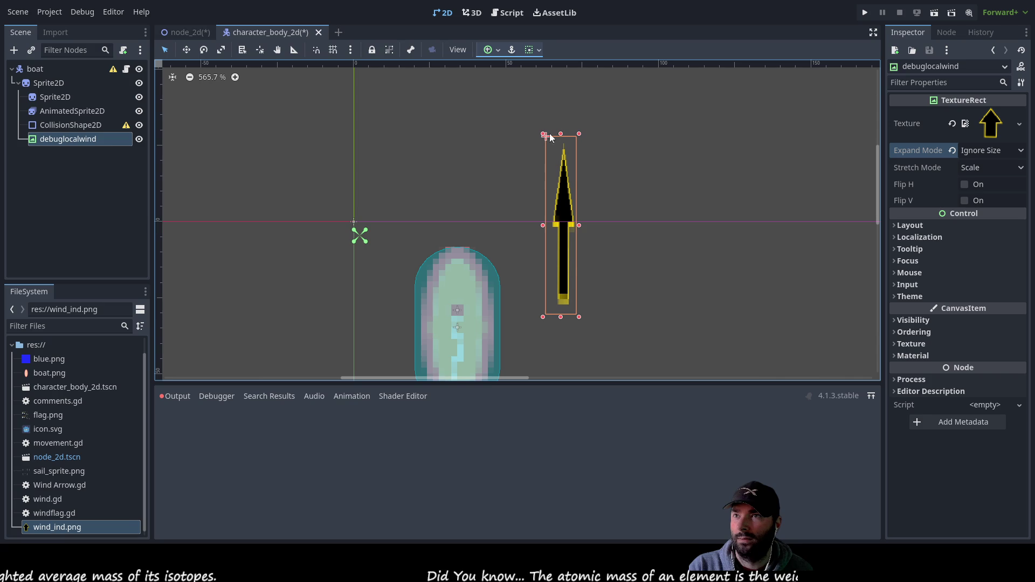
mouse_move(574, 312)
left_mouse_down()
mouse_move(560, 307)
mouse_move(576, 332)
left_mouse_up()
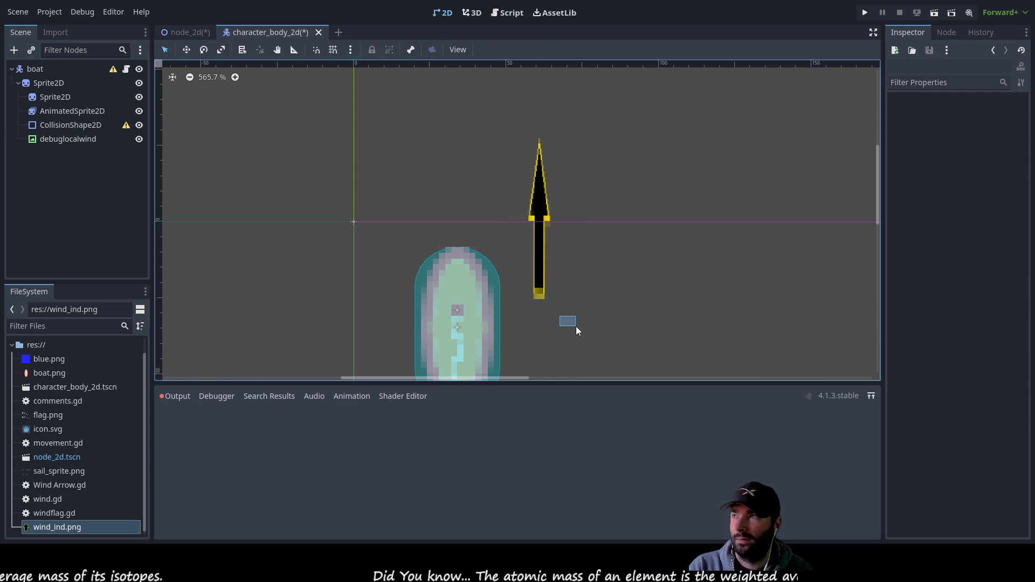
left_click(70, 139)
Move the arrow back over the boat and expand Layout > Transform, keeping layout direction Inherited
mouse_move(541, 246)
left_mouse_down()
mouse_move(449, 245)
mouse_move(465, 245)
left_mouse_up()
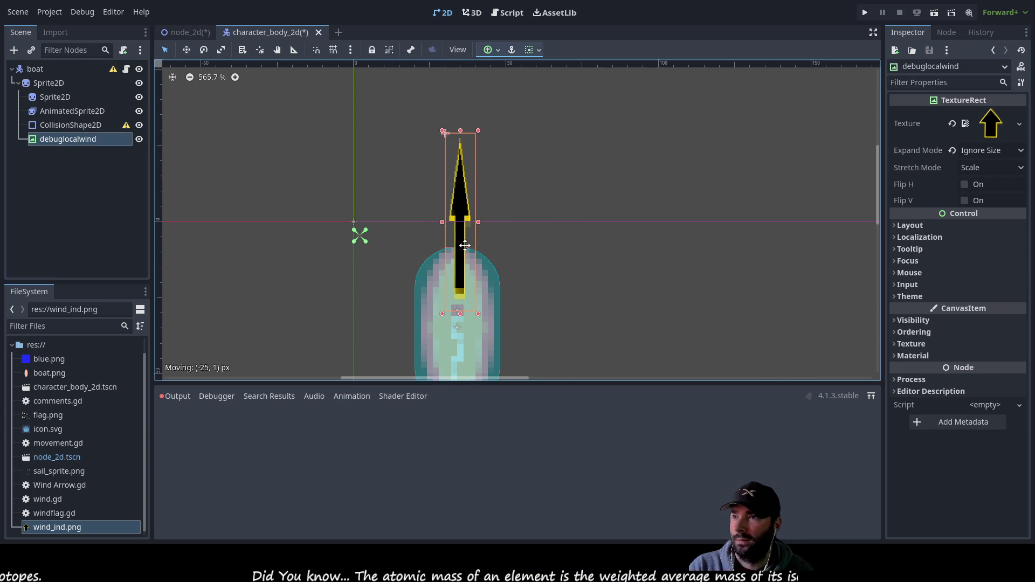
left_click(896, 227)
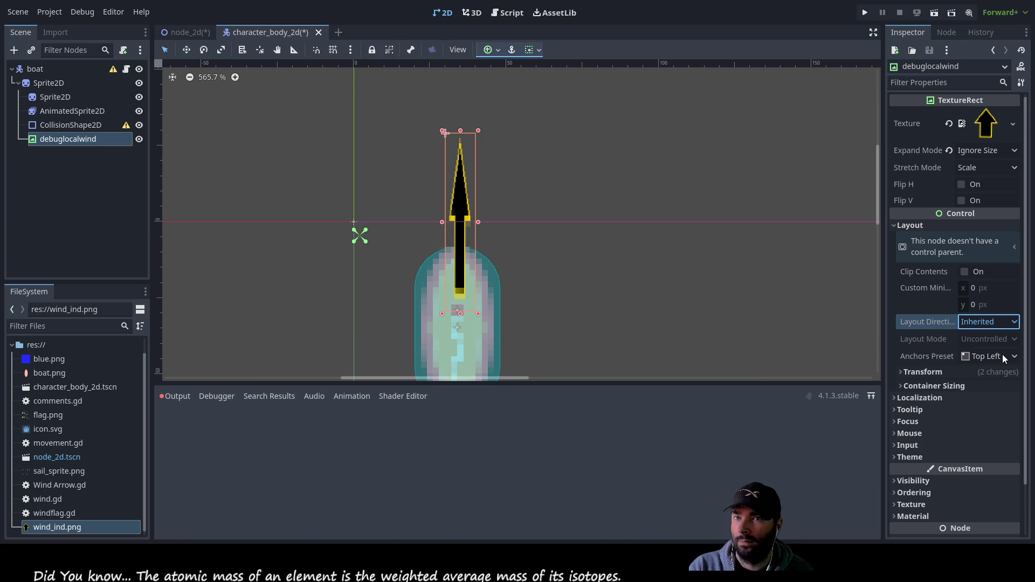
key("Down")
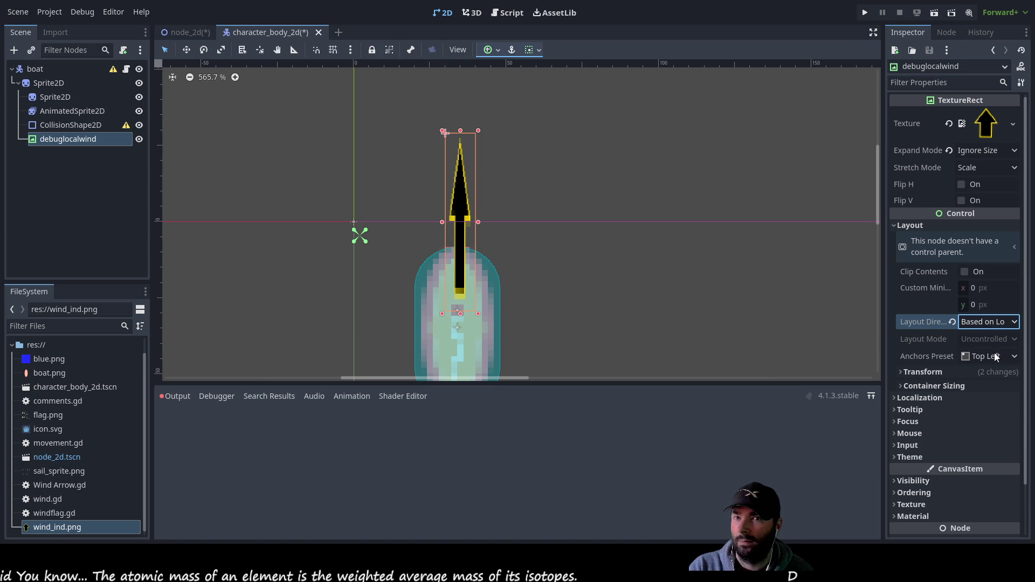
key("Up")
left_click(907, 373)
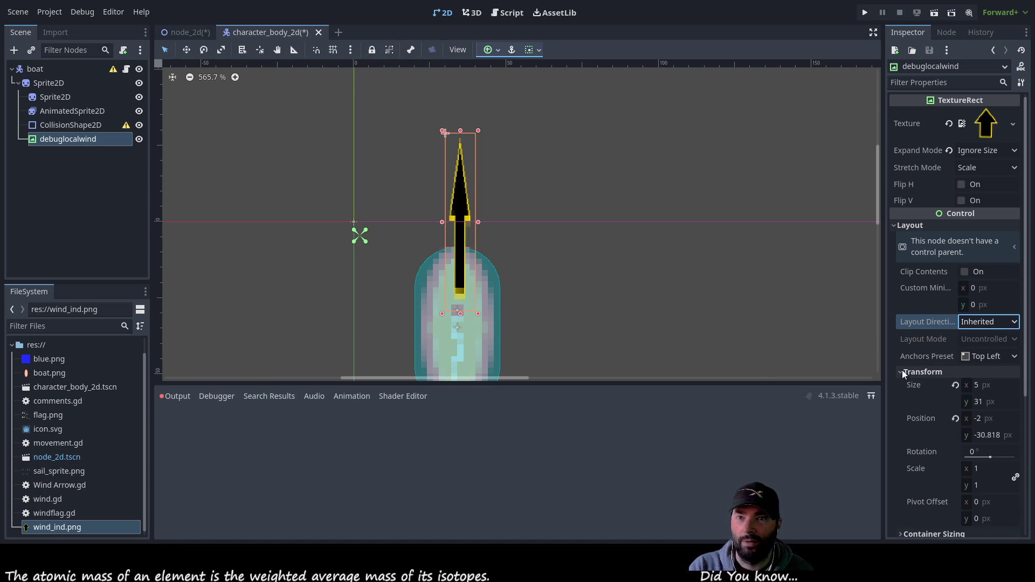
left_click(897, 227)
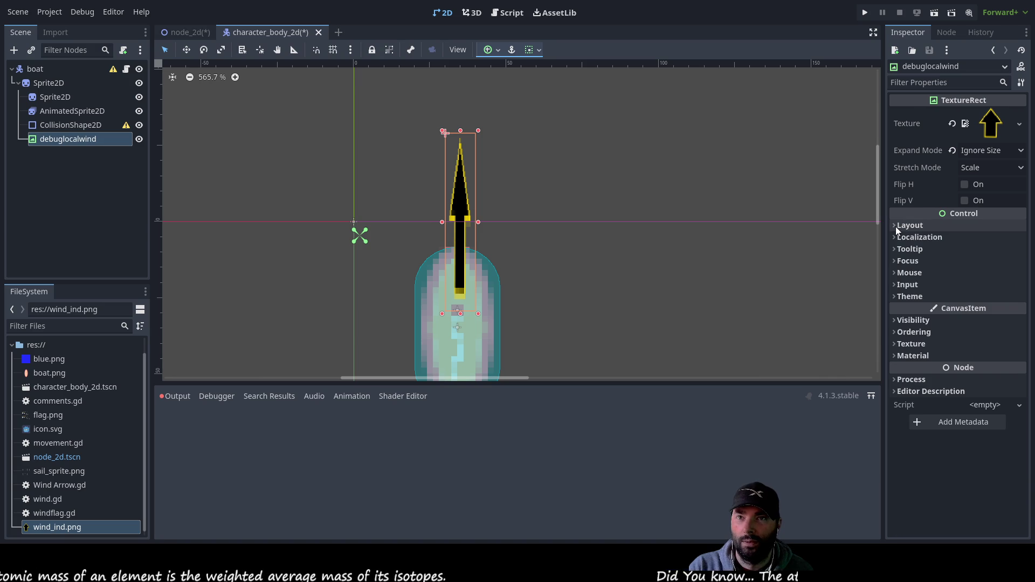
left_click(895, 226)
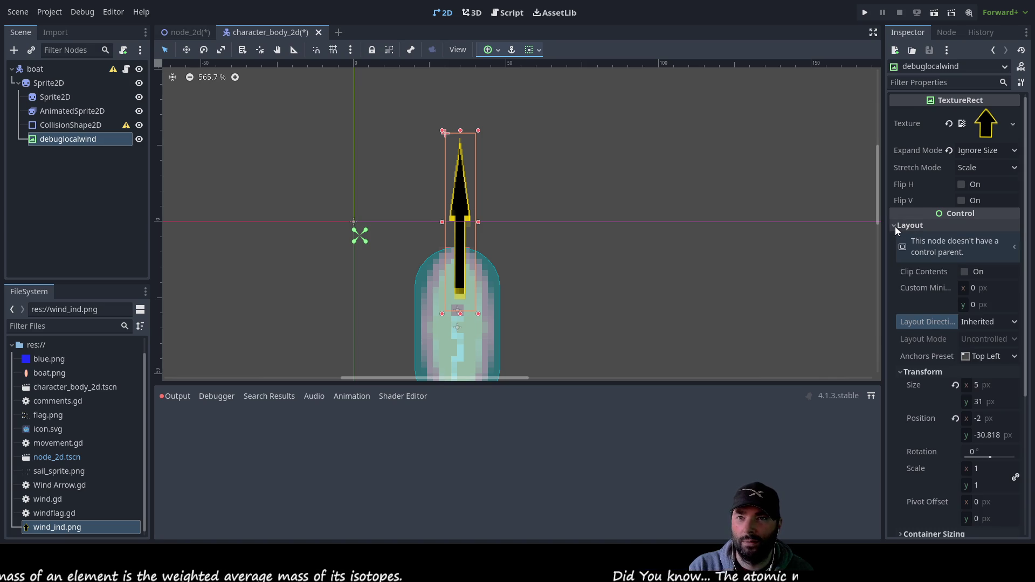
scroll(923, 383, "down", 3)
Set the arrow's rotation to 0° and nudge it to position (-2, -30.287)
left_click_drag(991, 292, 990, 294)
left_click(969, 287)
type("-7.7")
type("0")
key("Return")
scroll(614, 219, "down", 3)
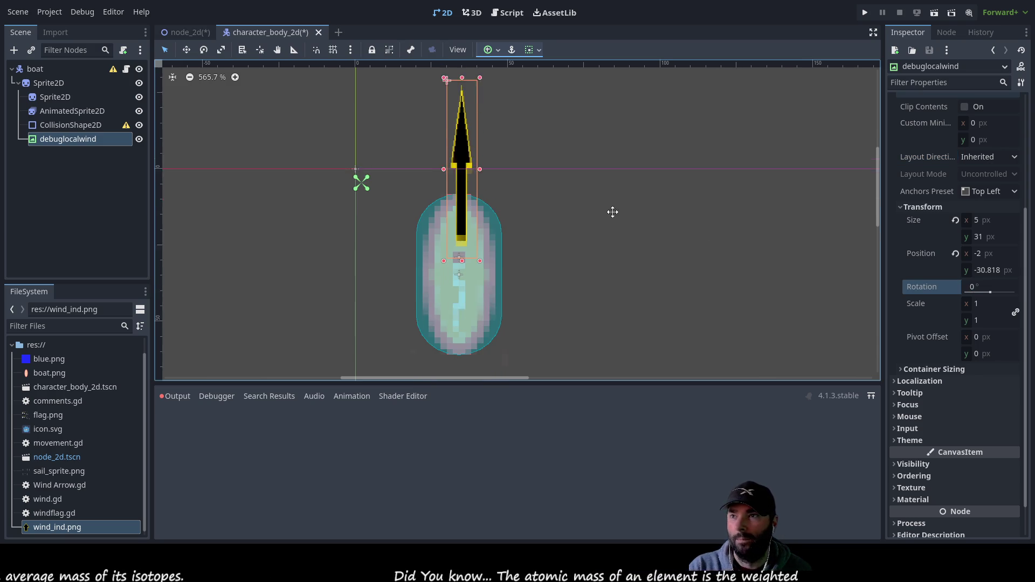
left_click_drag(454, 165, 455, 163)
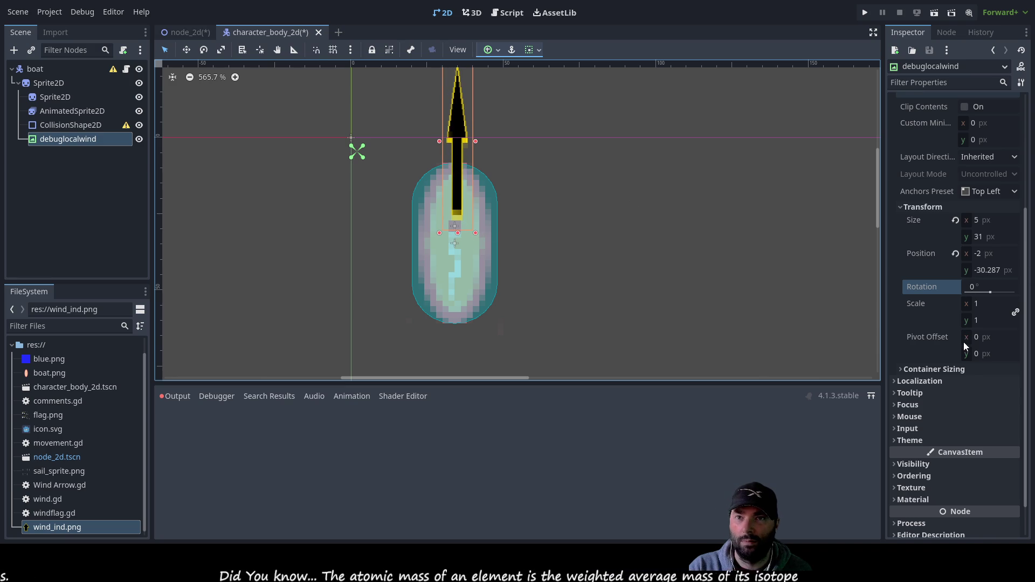
left_click(976, 354)
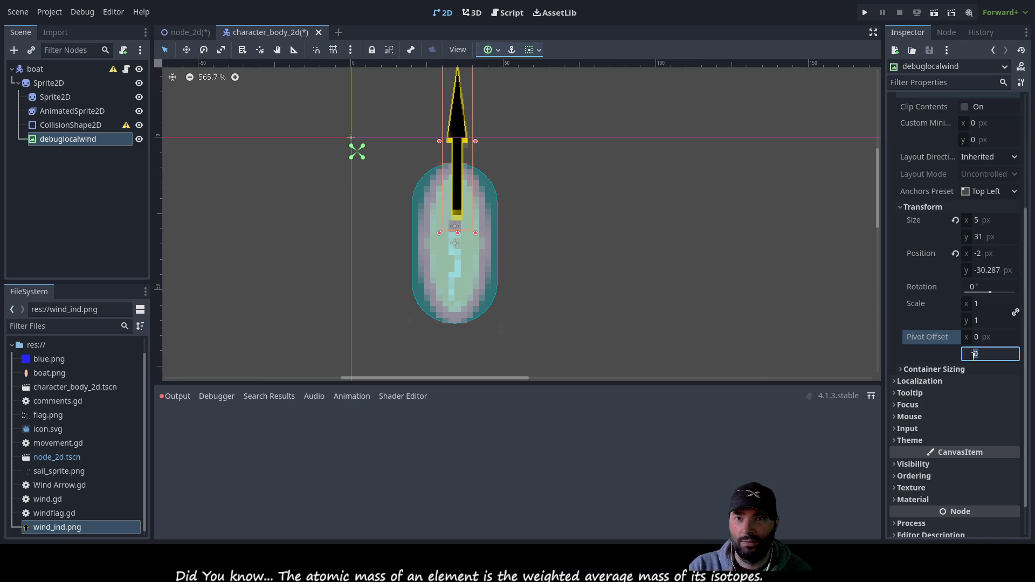
Set the debuglocalwind arrow's Pivot Offset y to 31 and test-rotate it around the new pivot
type("31")
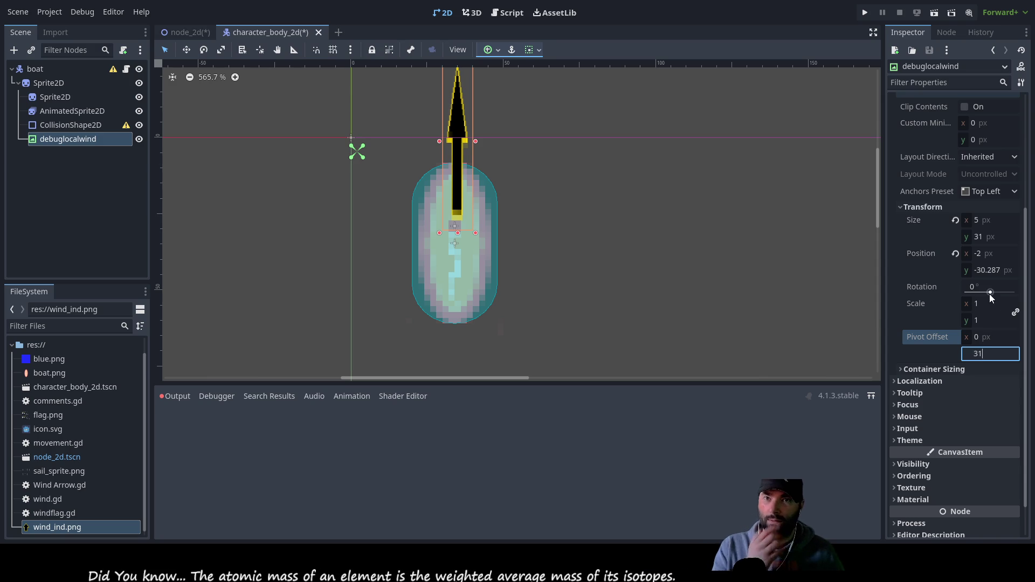
left_click_drag(991, 293, 991, 291)
key("Return")
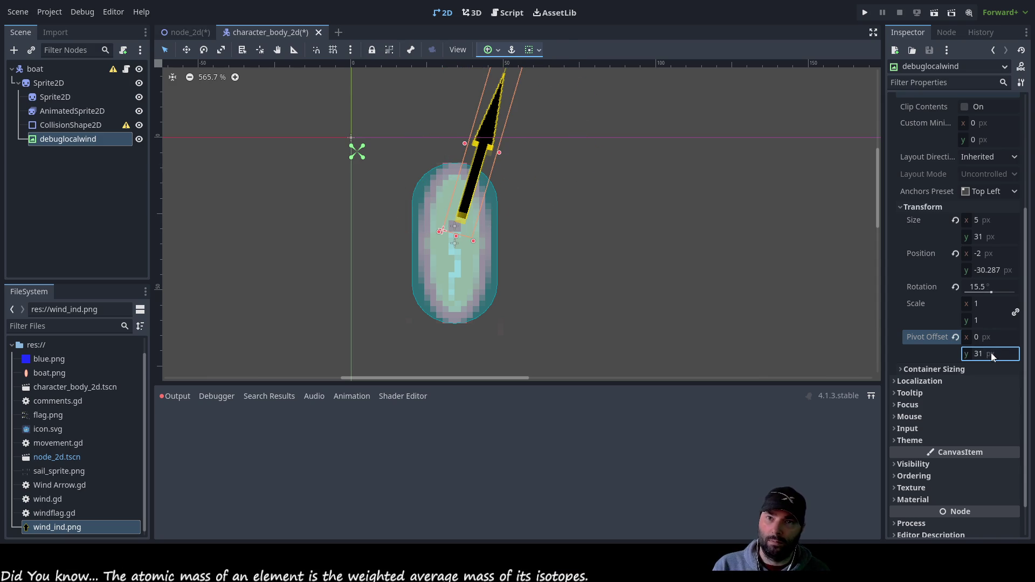
mouse_move(989, 291)
left_mouse_down()
mouse_move(979, 293)
mouse_move(990, 293)
left_mouse_up()
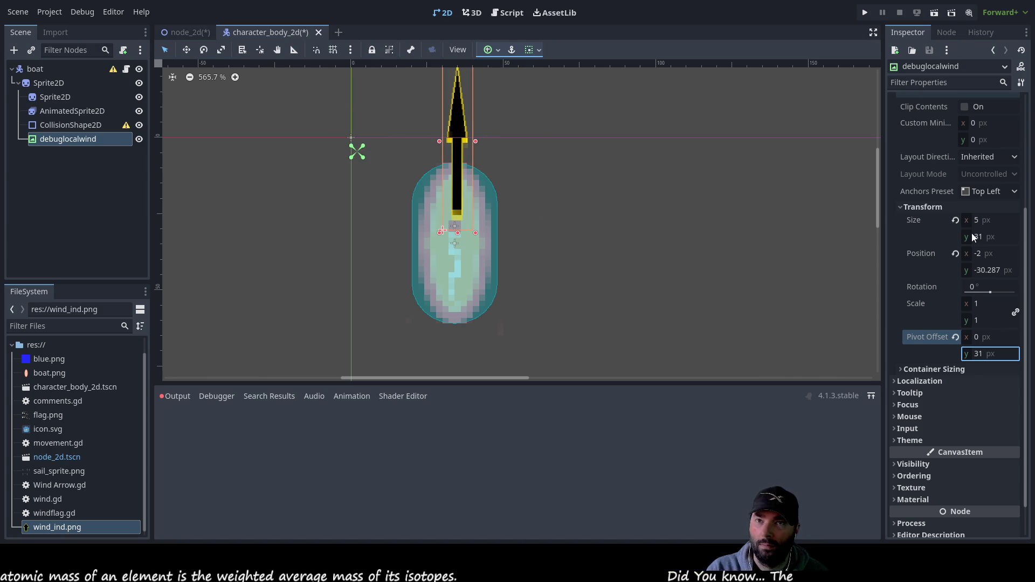
Set Pivot Offset x to 2.5 and check the arrow now rotates about its base
left_click(971, 338)
type("2.5")
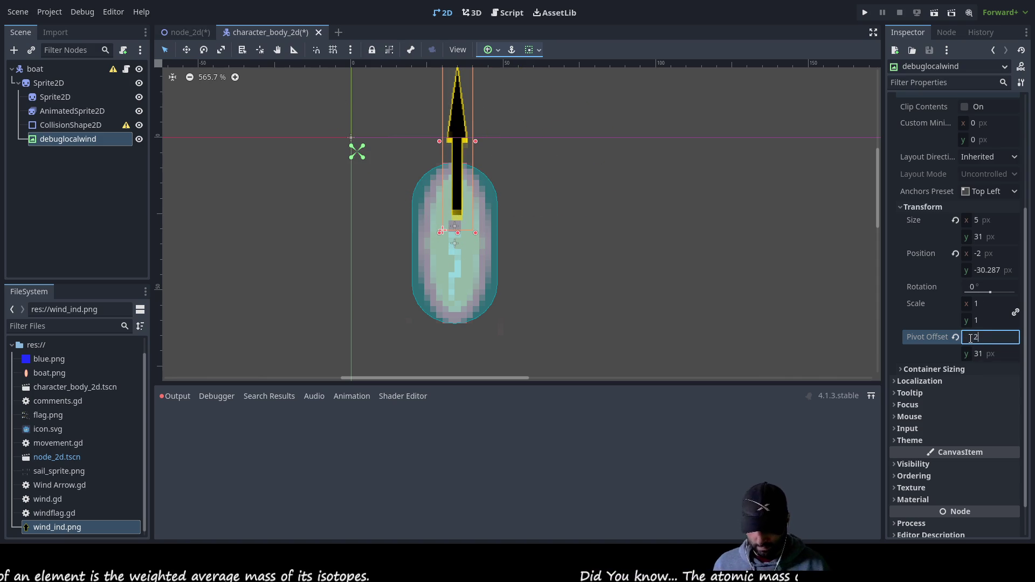
key("Return")
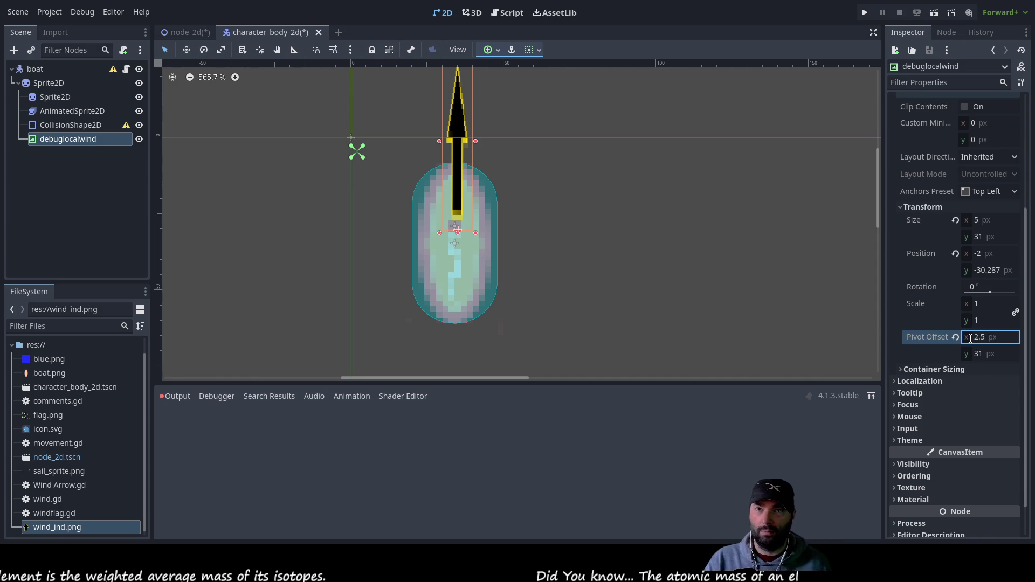
mouse_move(990, 292)
left_mouse_down()
mouse_move(1004, 293)
mouse_move(991, 294)
left_mouse_up()
Nudge the arrow to position (-2.5, -30.818) over the boat, re-test its rotation, and deselect it
scroll(566, 262, "up", 3)
scroll(464, 208, "up", 5)
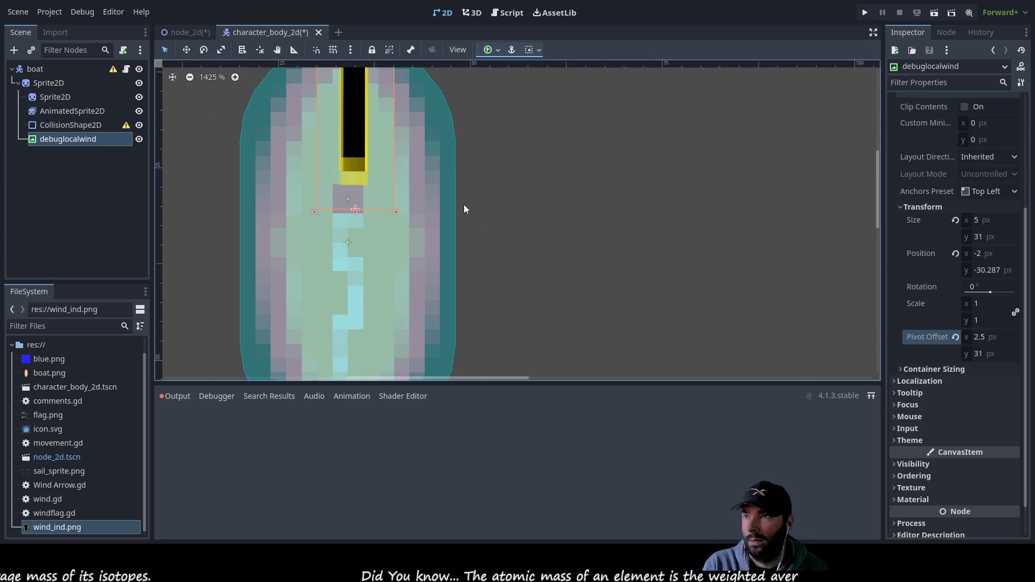
left_click_drag(522, 208, 772, 265)
left_click_drag(619, 266, 608, 255)
scroll(785, 285, "down", 4)
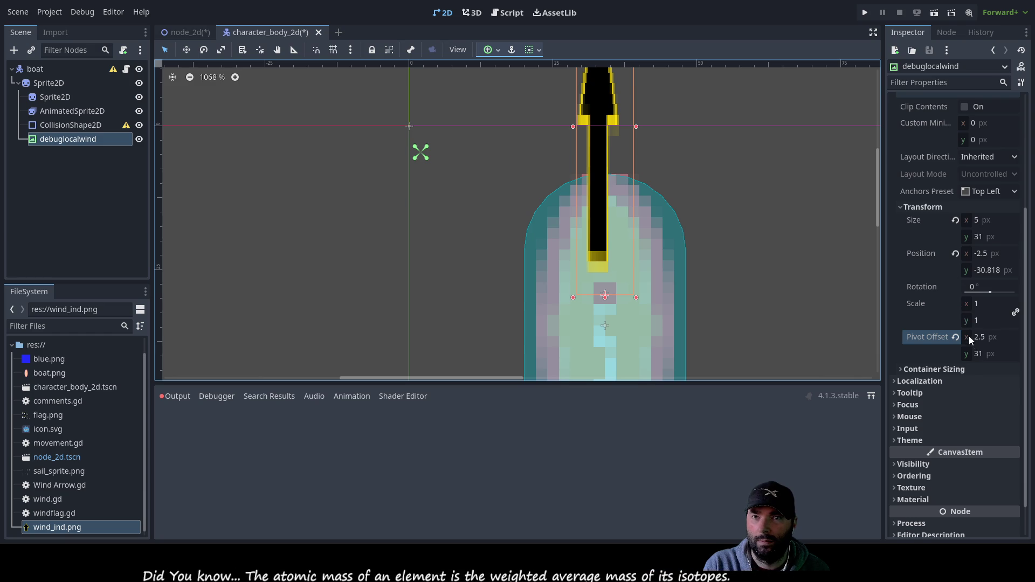
scroll(802, 273, "down", 1)
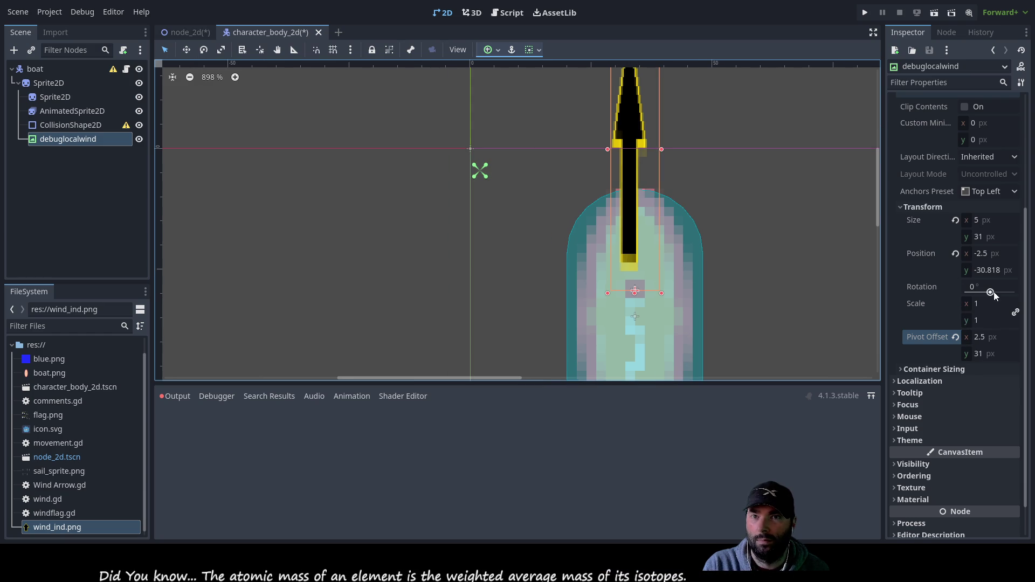
mouse_move(990, 292)
left_mouse_down()
mouse_move(970, 294)
mouse_move(990, 299)
left_mouse_up()
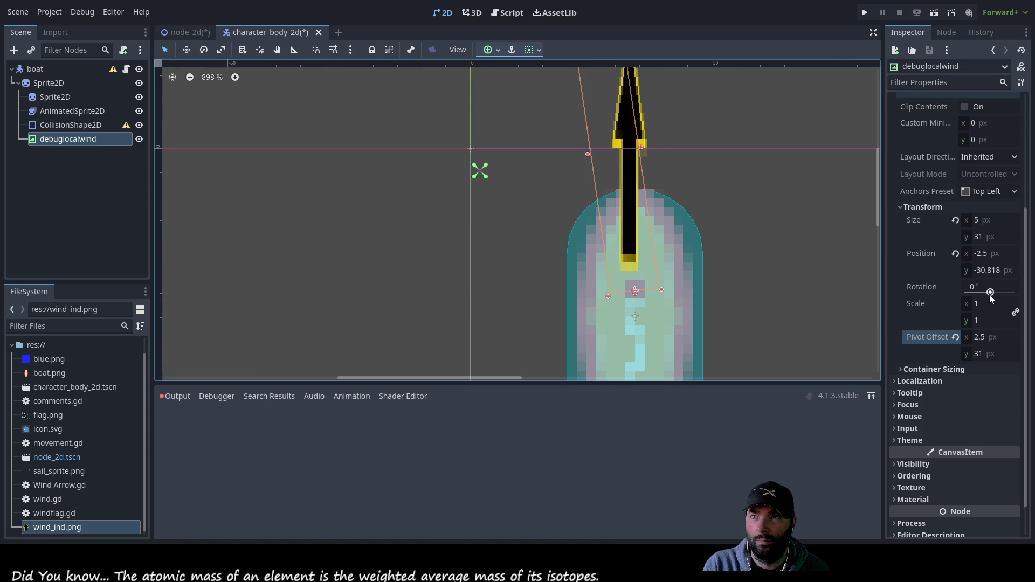
scroll(728, 241, "down", 5)
left_click(704, 235)
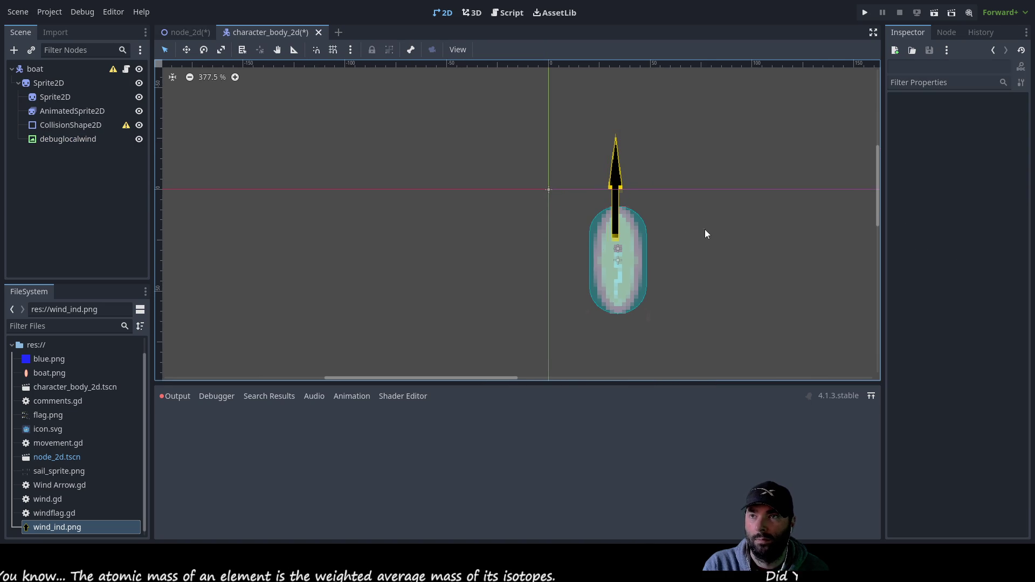
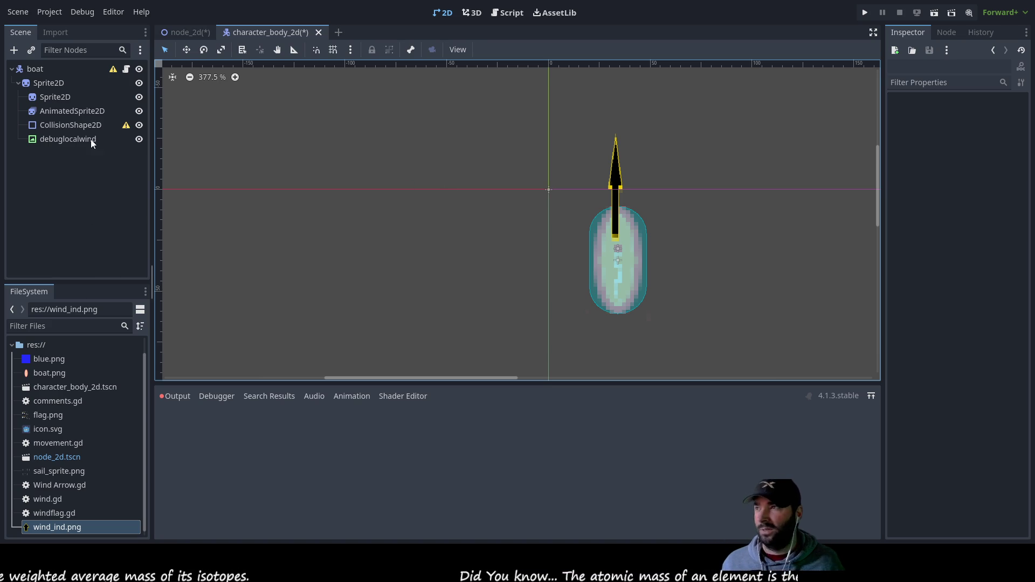
Rename the duplicate boat_speed() function on line 25 of movement.gd to set_boat_speed()
left_click(509, 12)
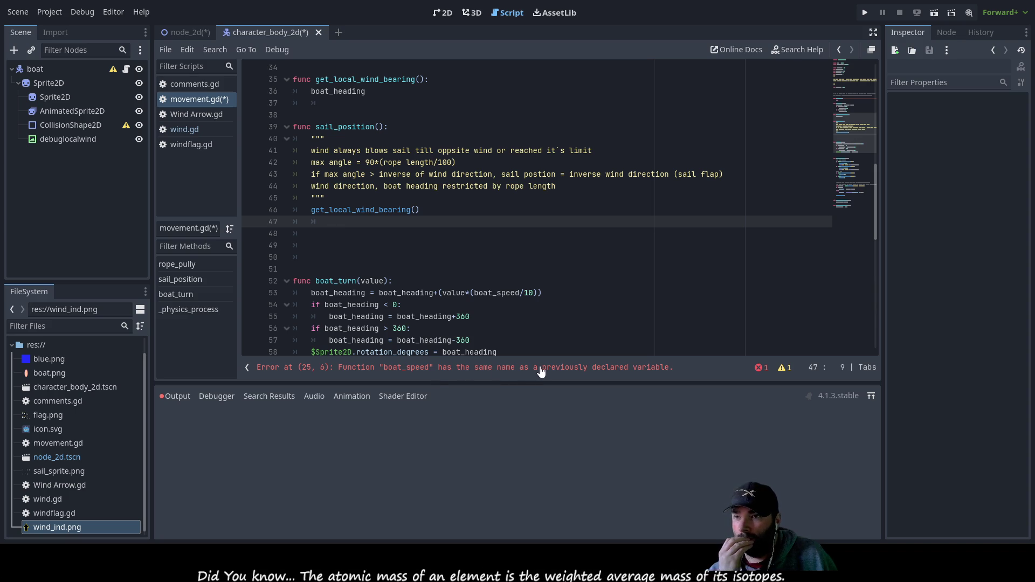
left_click(590, 368)
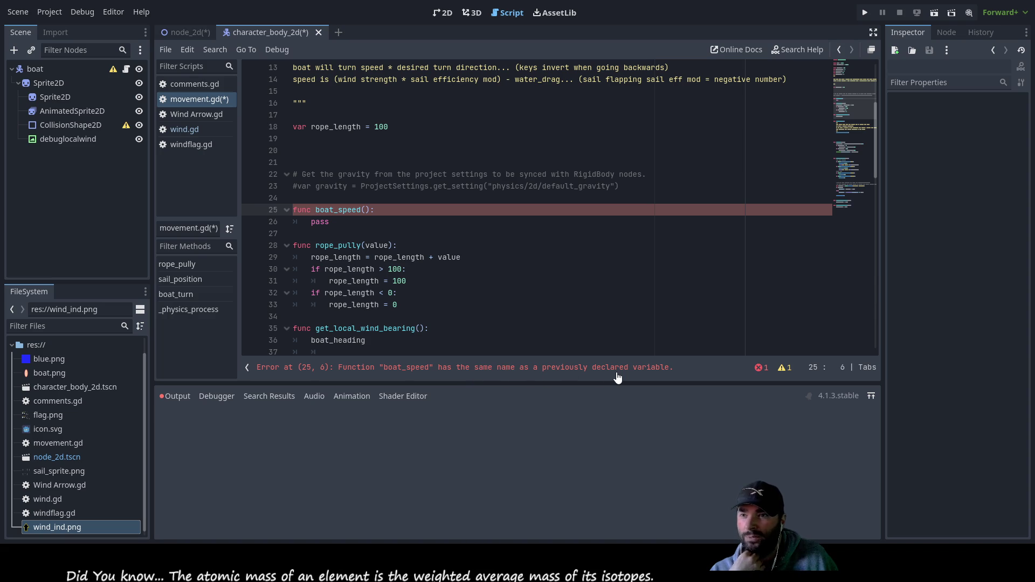
scroll(480, 284, "up", 4)
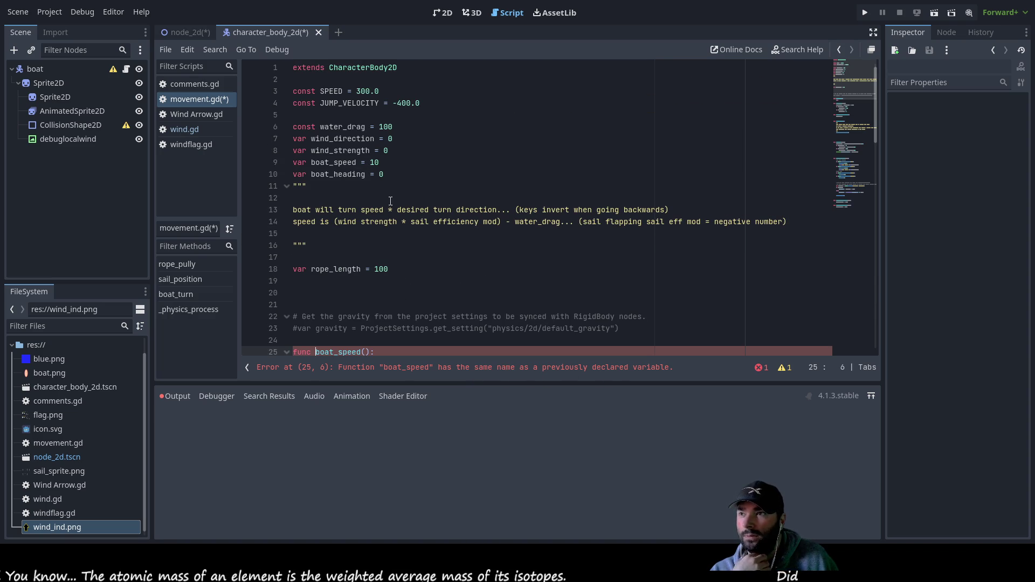
double_click(356, 162)
scroll(460, 225, "down", 7)
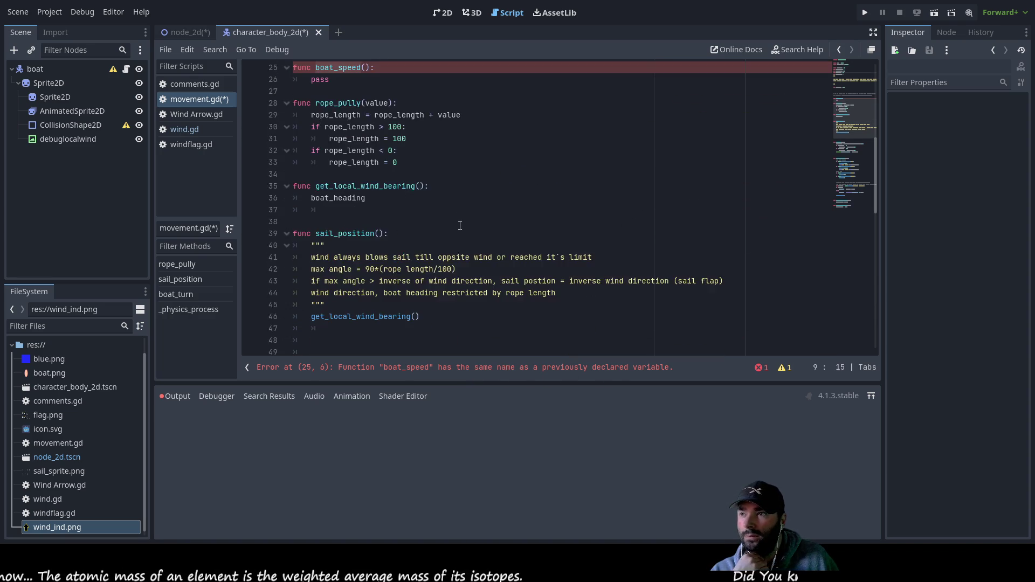
scroll(460, 225, "up", 1)
double_click(335, 139)
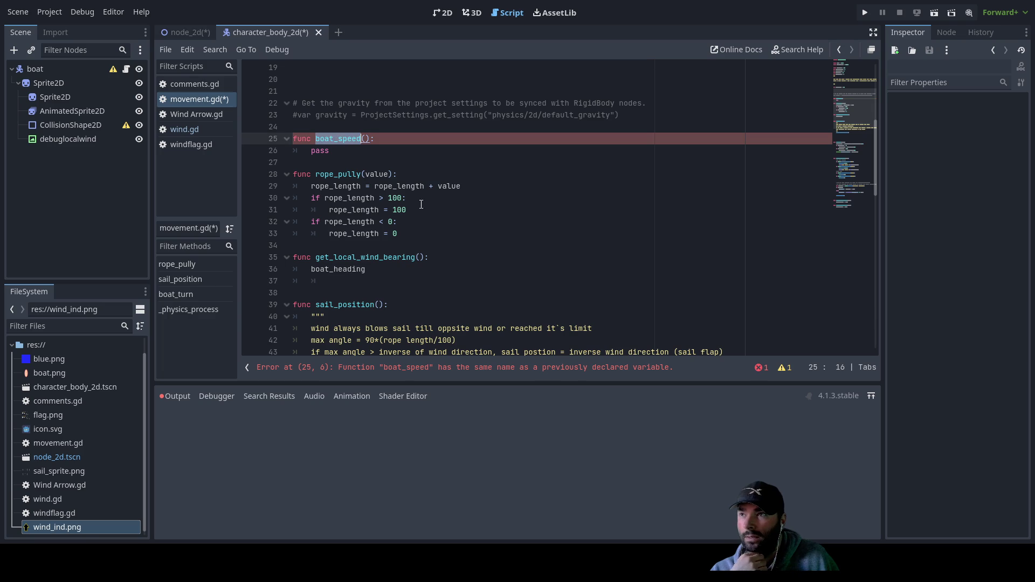
key("Left")
key("Left")
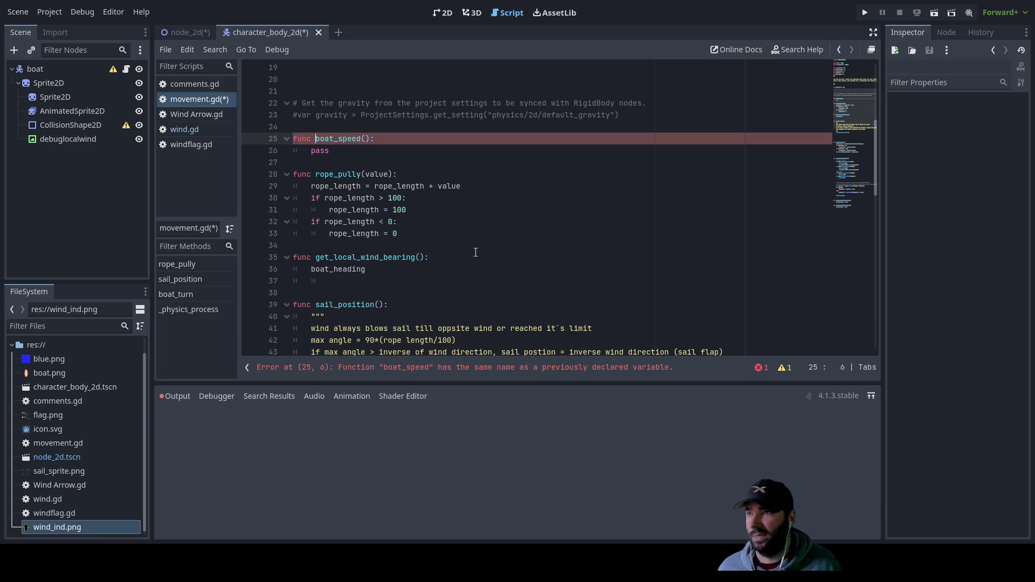
type("set_")
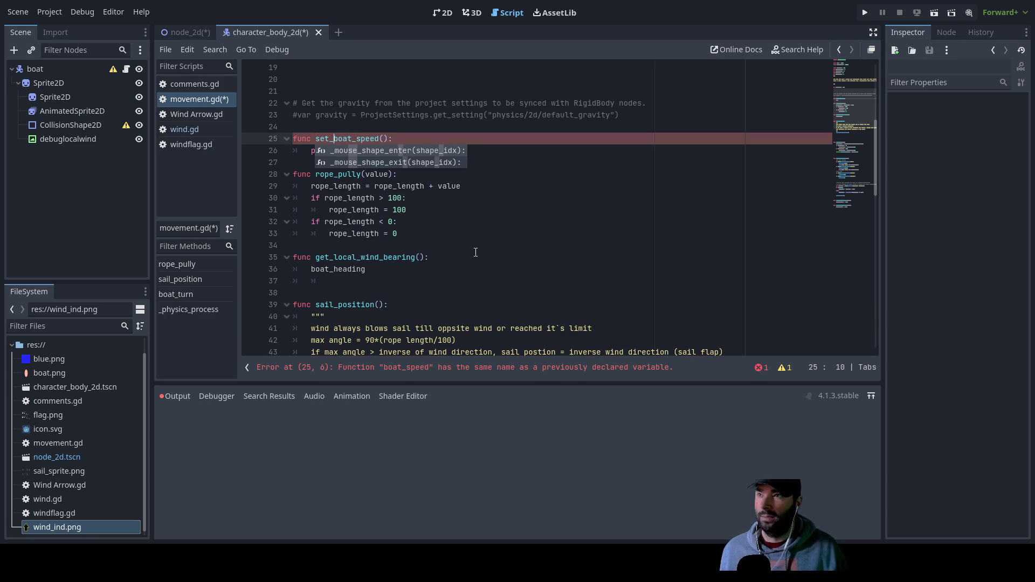
left_click(530, 223)
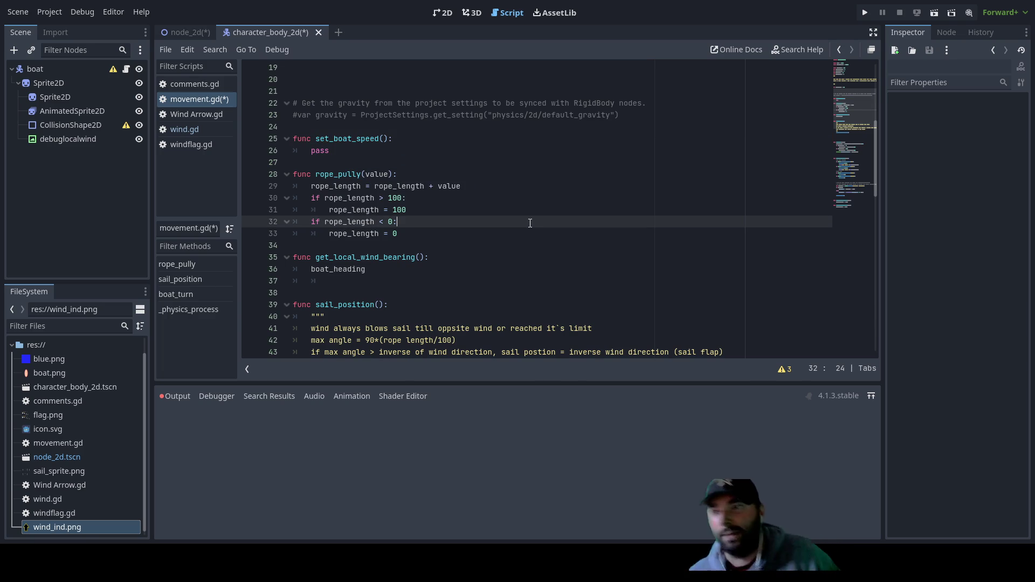
scroll(526, 252, "up", 6)
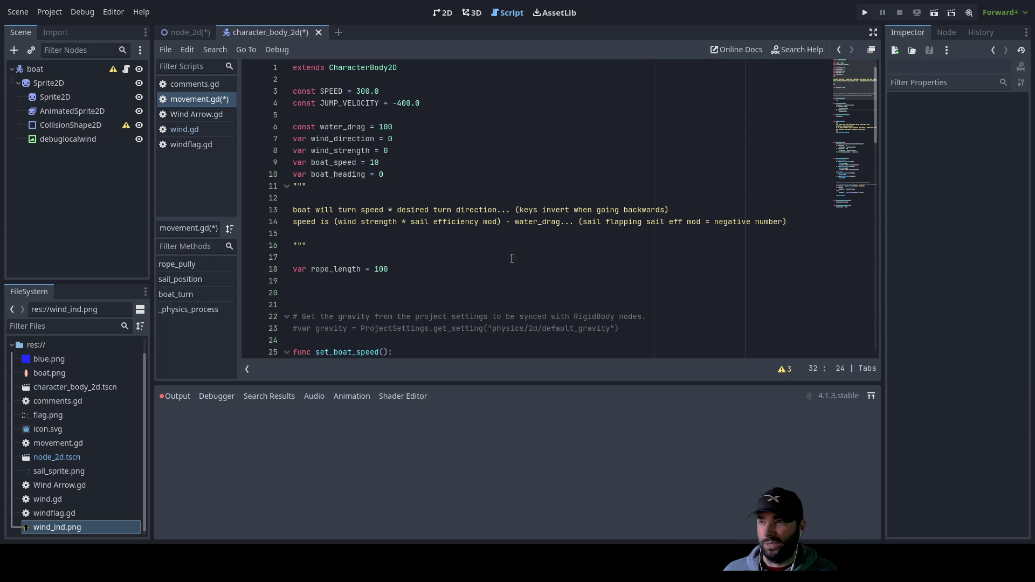
Subtract wind_direction in the line 36 expression and start wrapping it in fmod
scroll(396, 246, "down", 4)
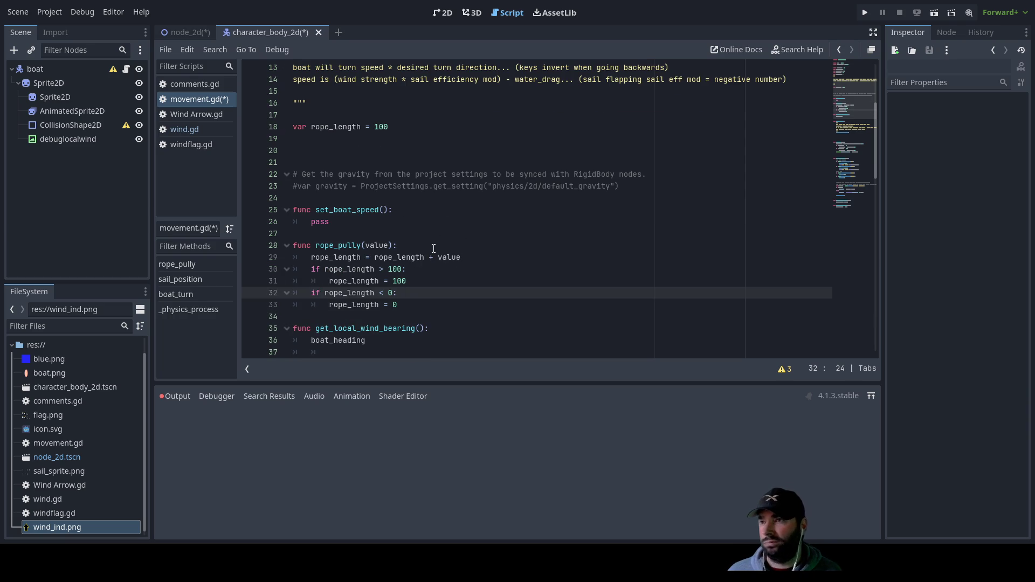
scroll(450, 246, "down", 3)
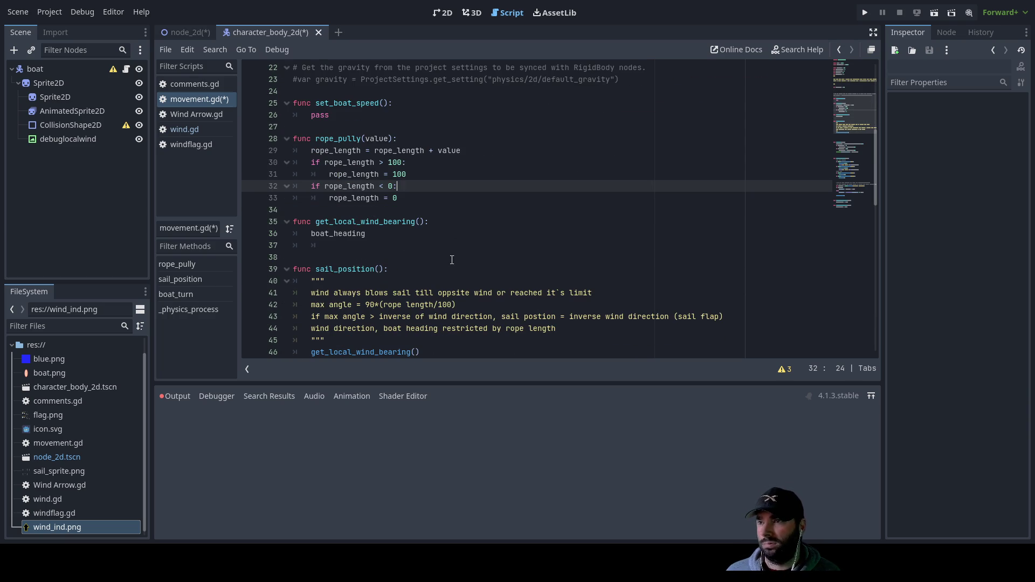
left_click(391, 246)
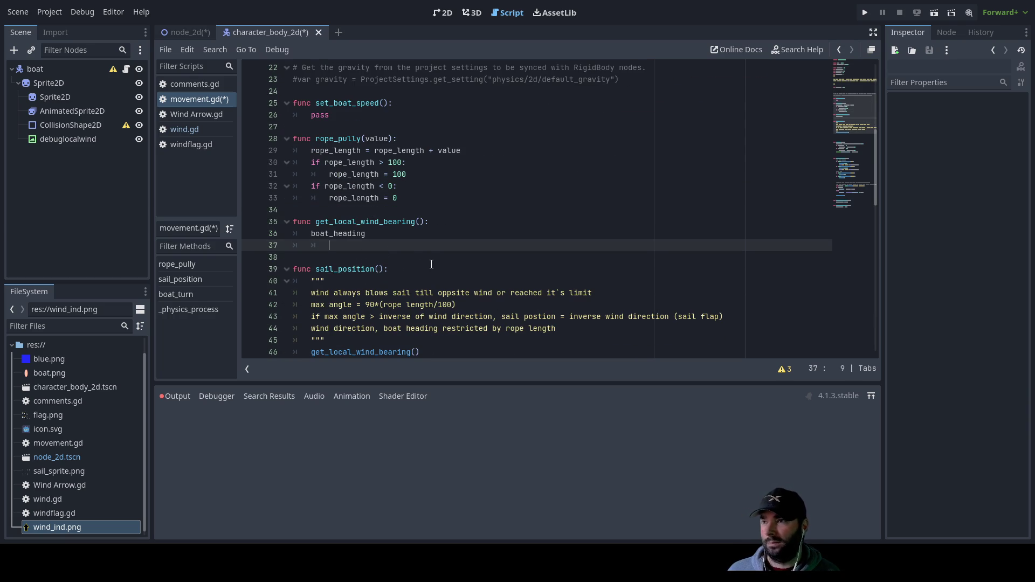
key("Up")
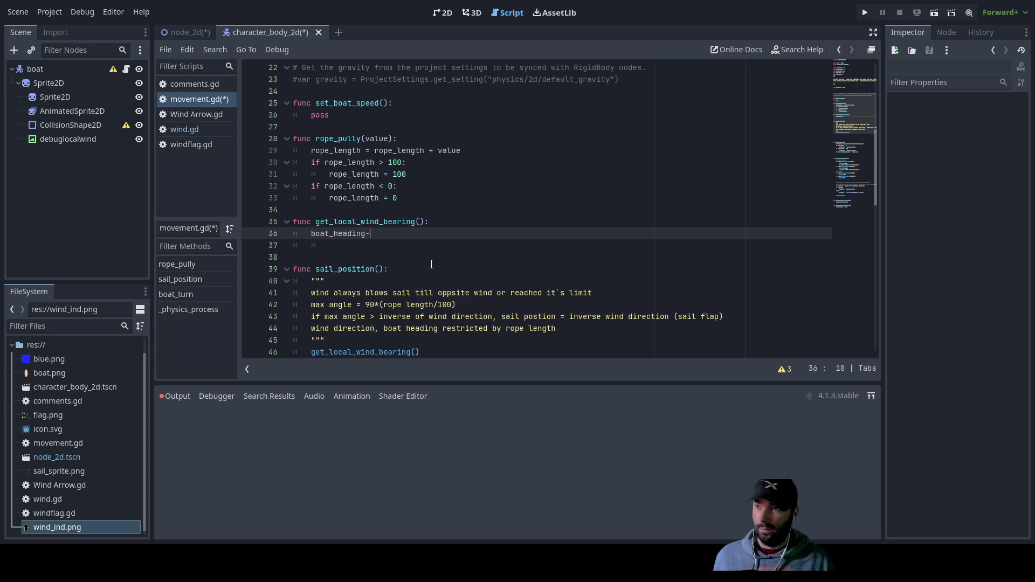
type("wind")
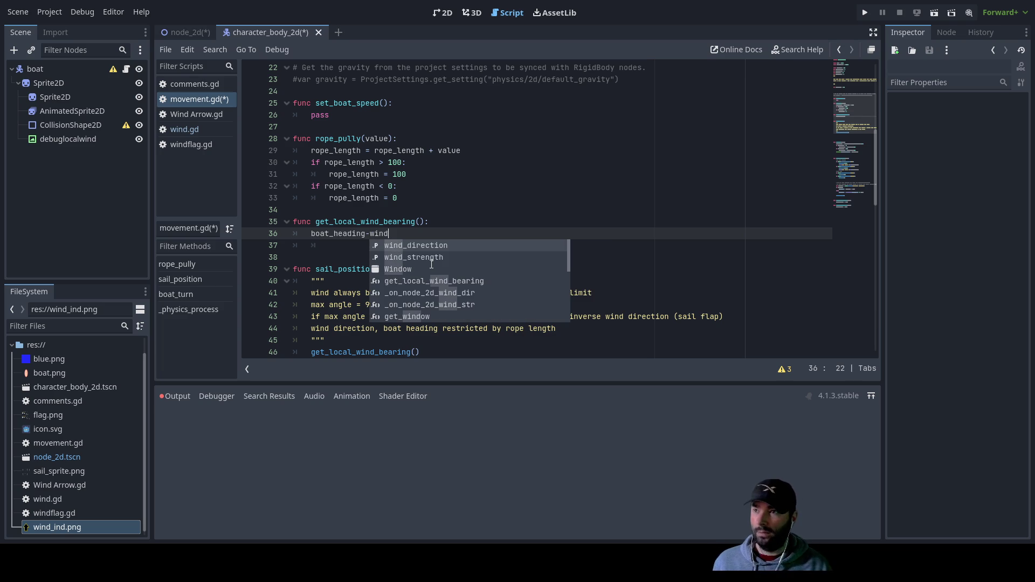
key("Return")
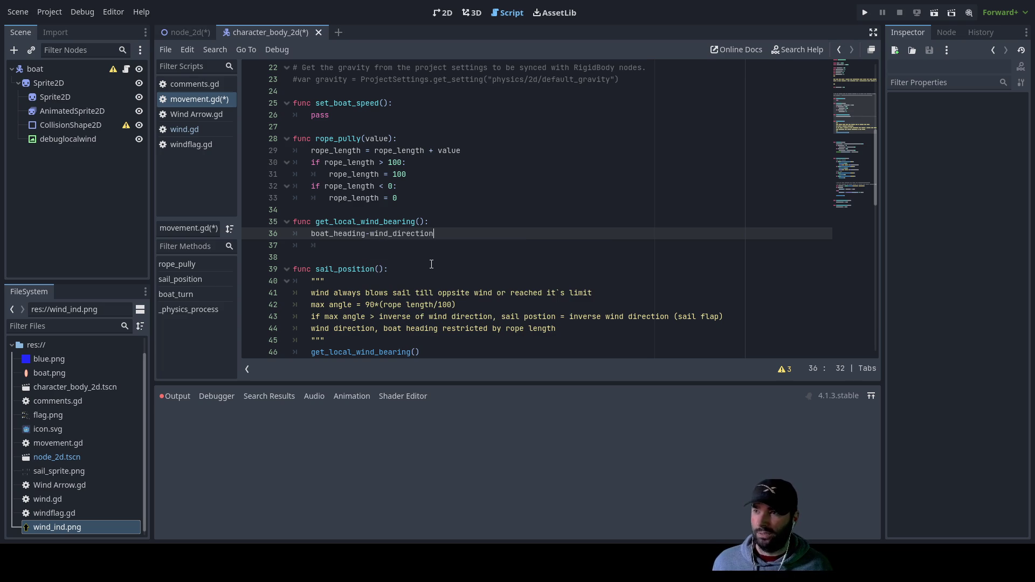
type(")")
key("Left")
key("Left")
key("Left")
key("Home")
type("(")
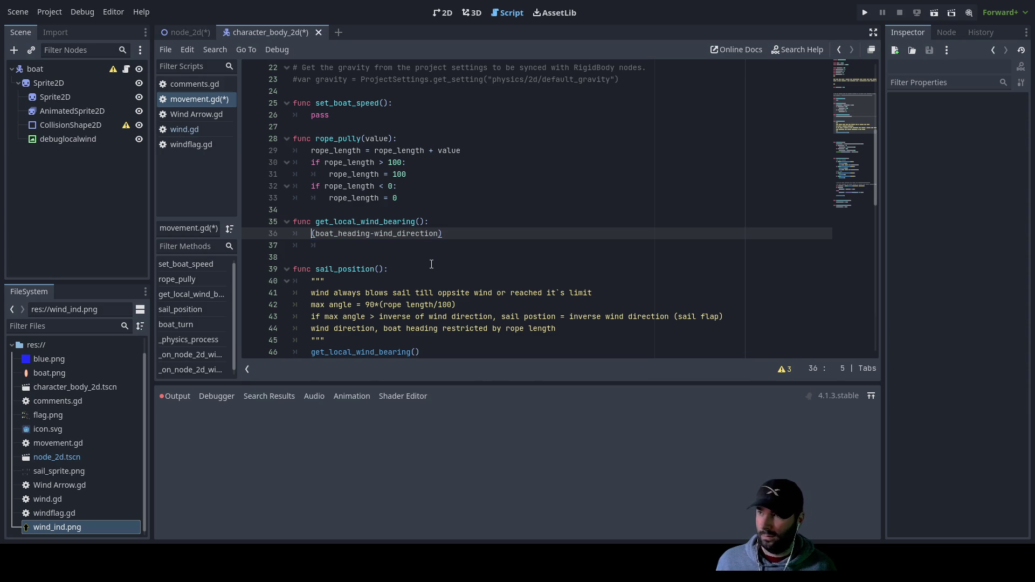
type("fmod")
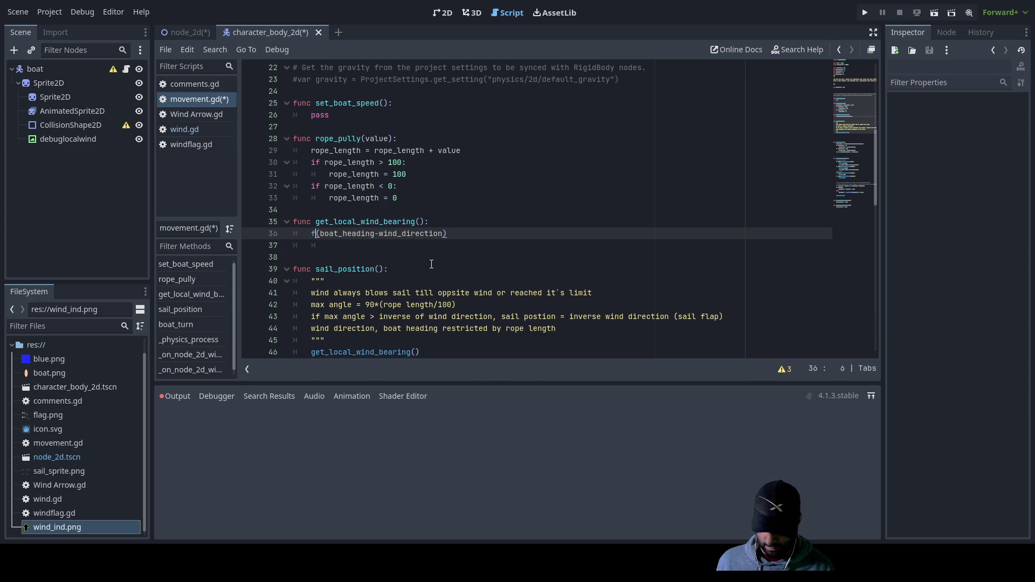
key("Return")
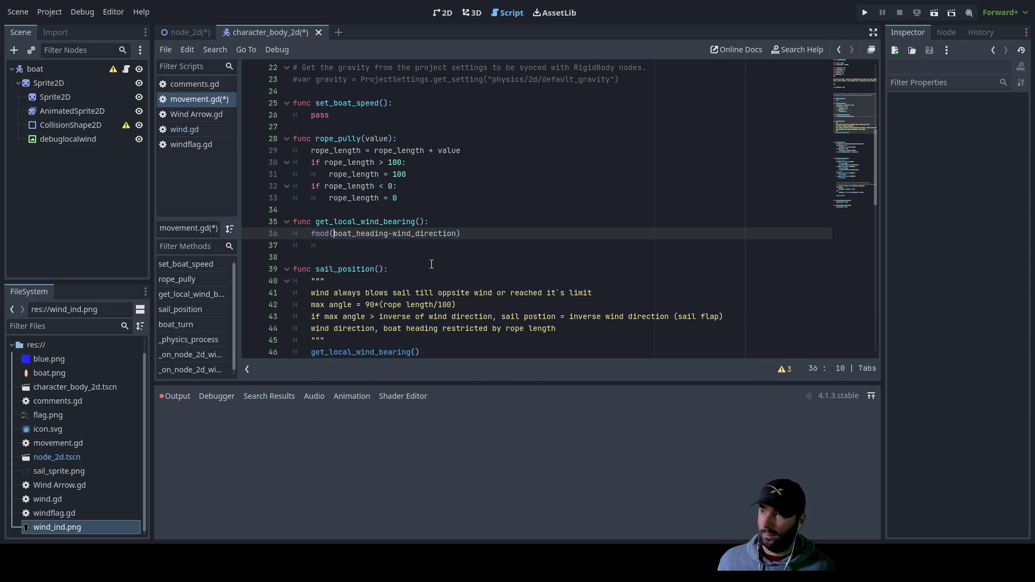
Complete the formula as fmod(((boat_heading+360)-wind_direction),360) with balanced parentheses
key("Right")
key("Right")
key("Right")
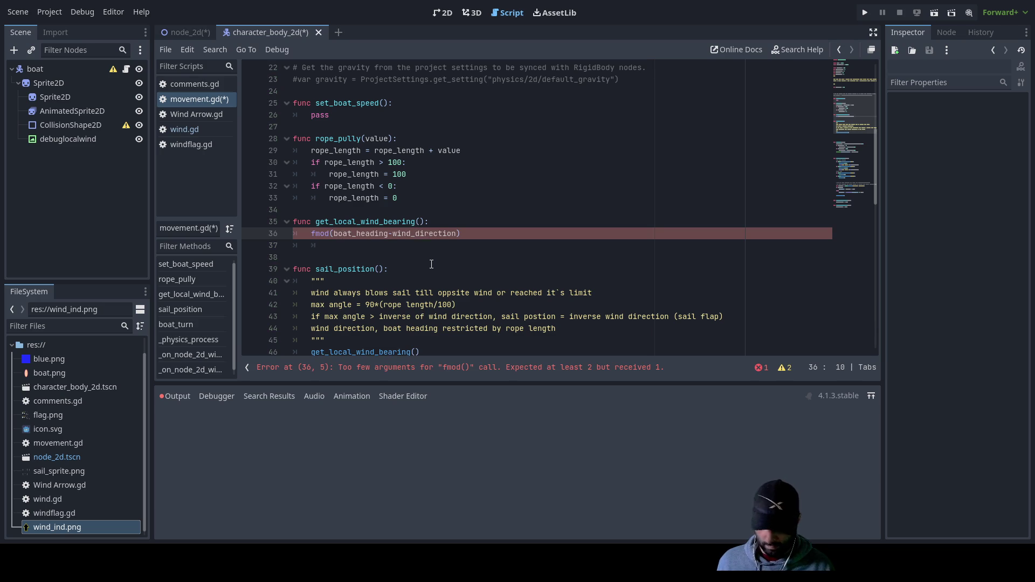
type("(")
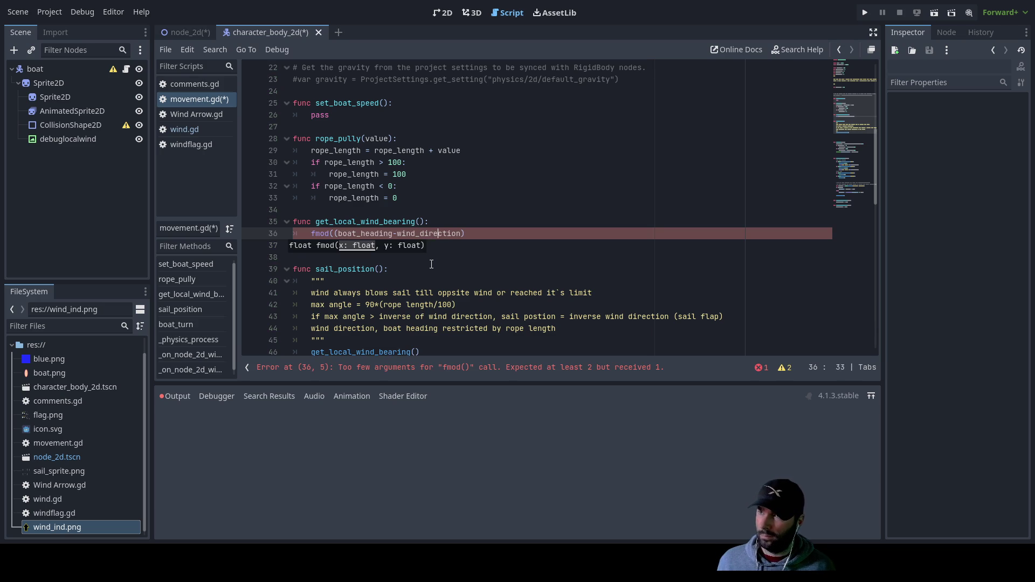
key("Right")
key("Right")
key("Right")
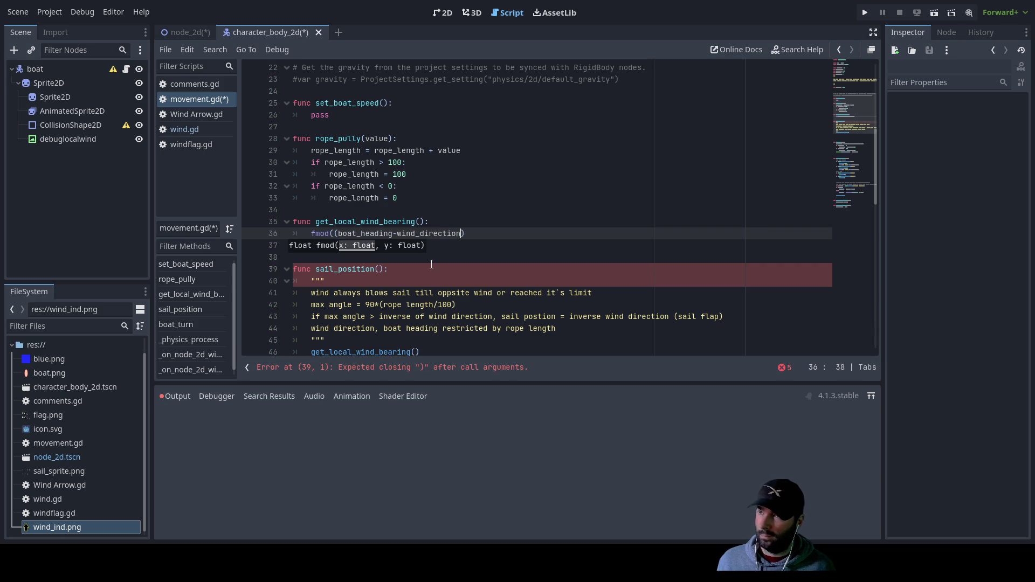
key("Right")
type(",360")
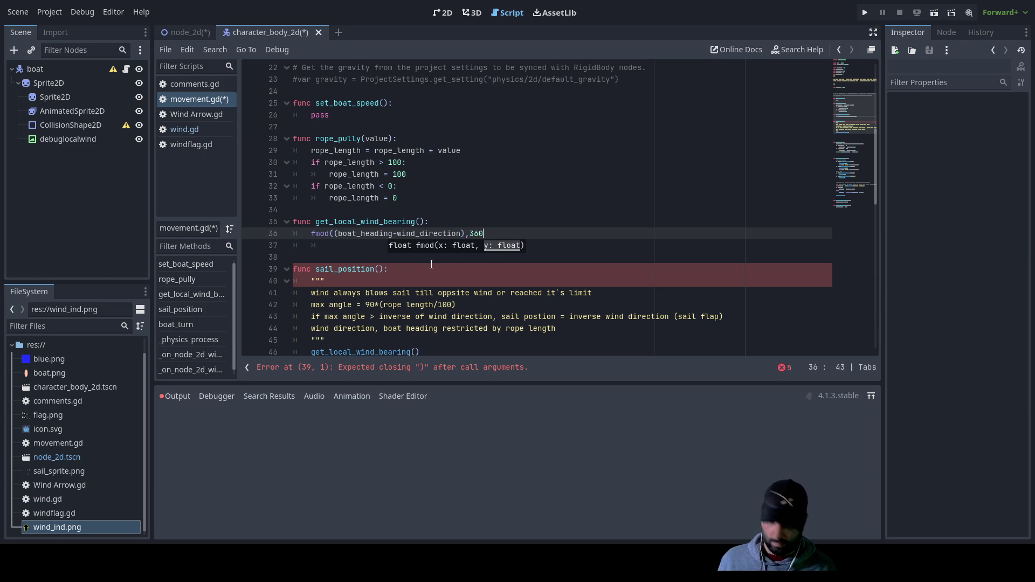
type(")")
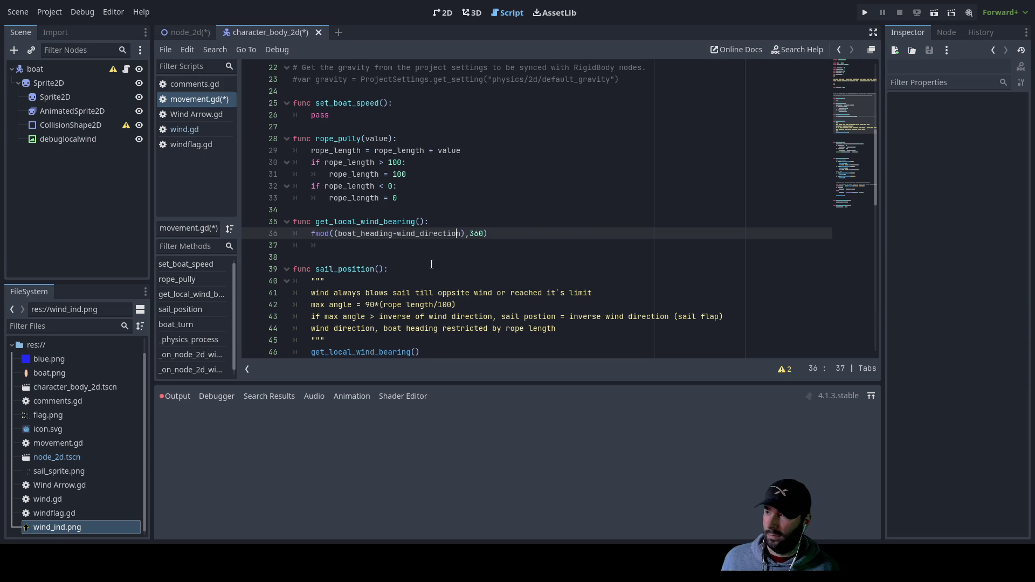
key("ctrl+Left")
key("ctrl+Left")
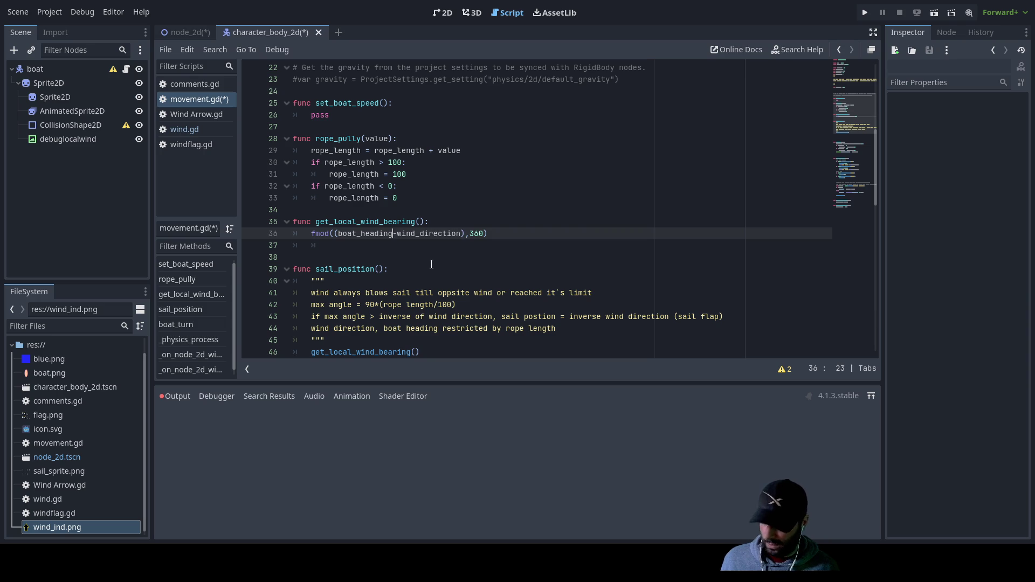
type("+360")
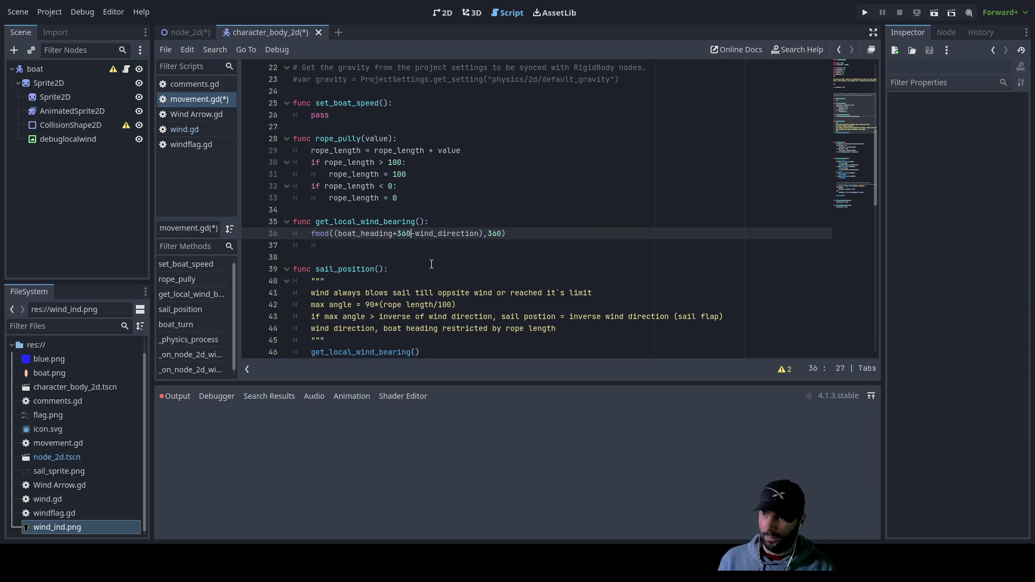
type(")")
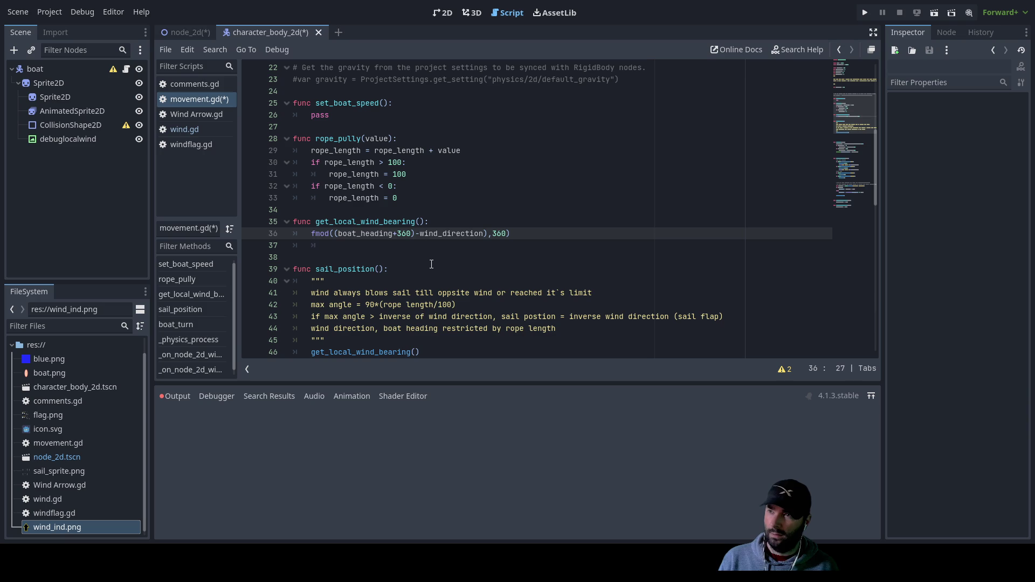
key("Left")
key("Left")
key("Left")
type("(")
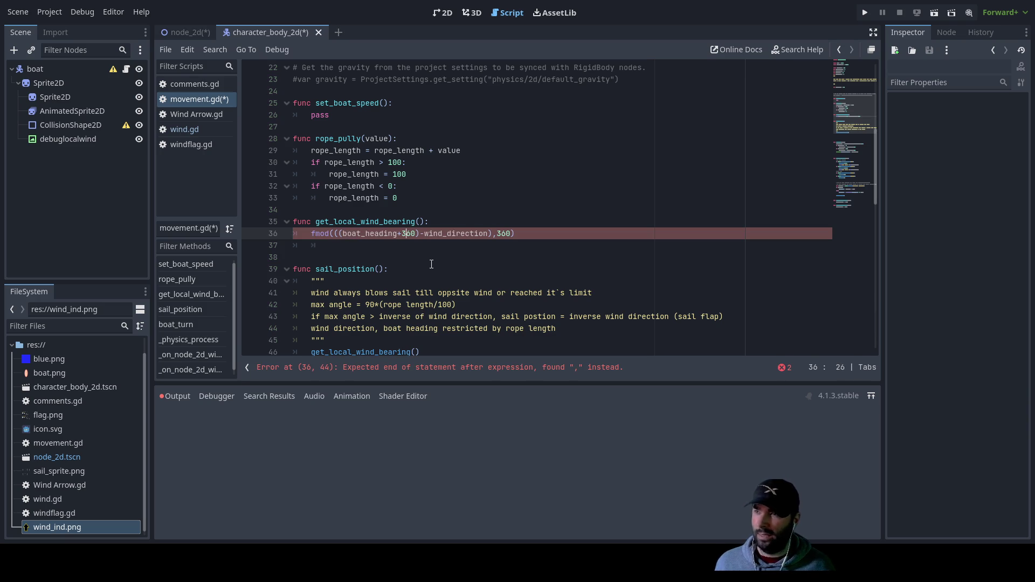
key("Right")
key("Right")
key("Right")
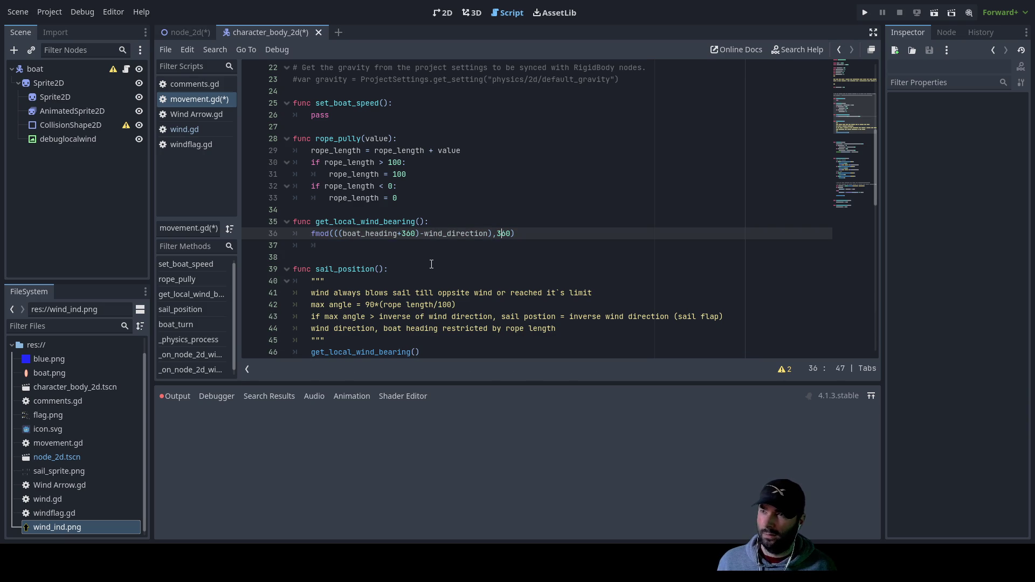
key("Down")
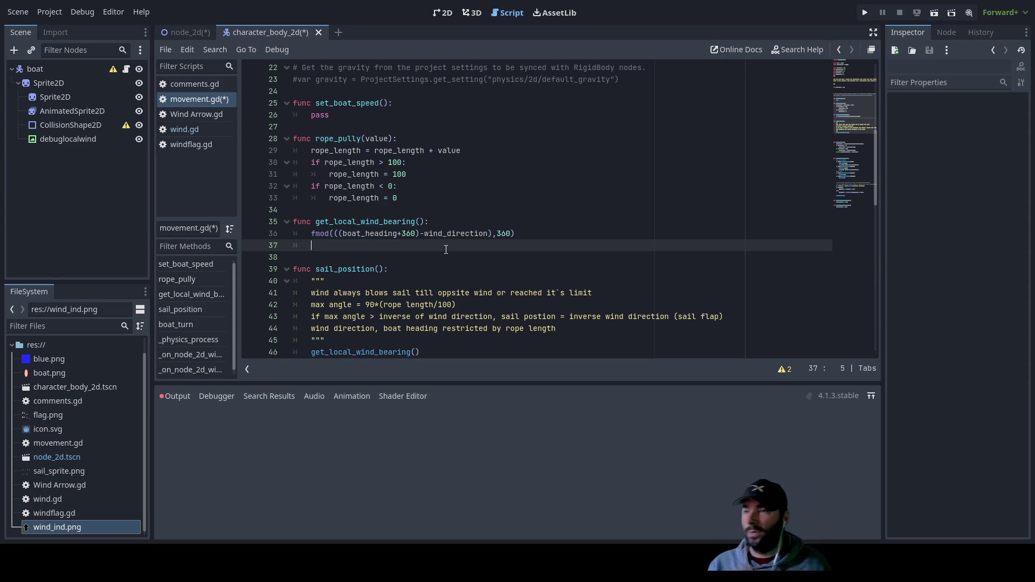
Inspect the debuglocalwind and windarrow nodes and read through wind.gd in the node_2d scene
left_click(84, 138)
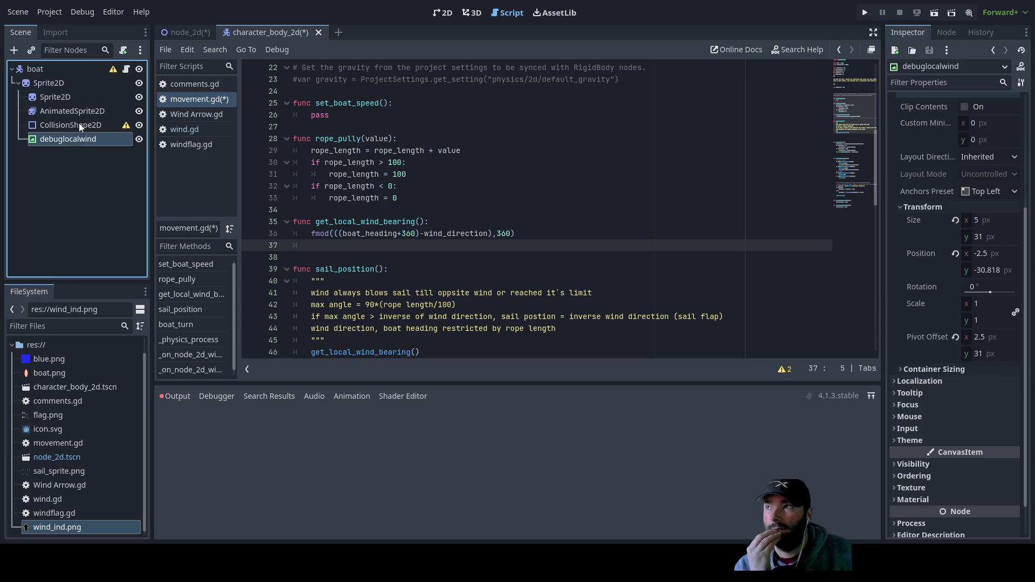
left_click(76, 125)
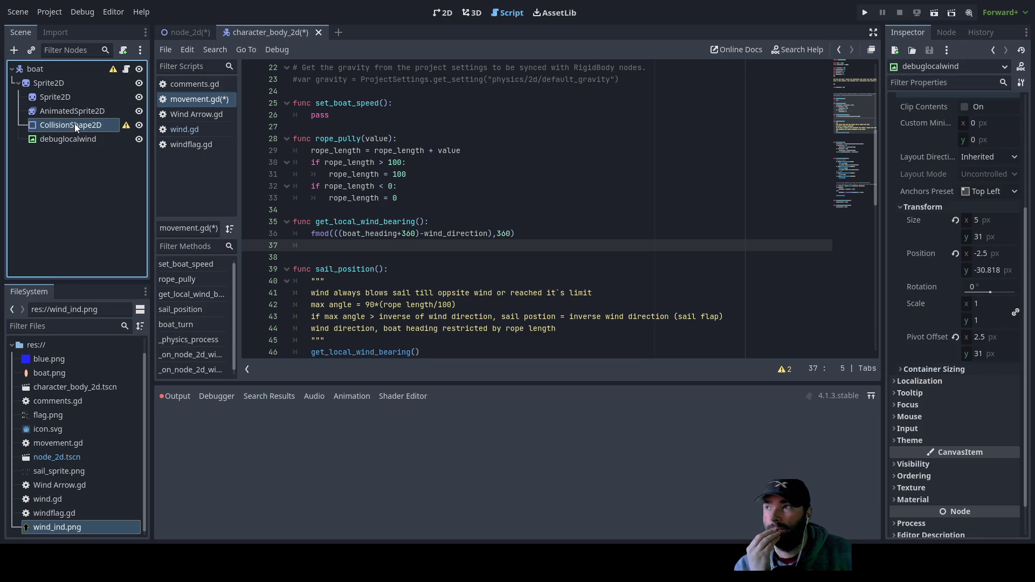
left_click(179, 36)
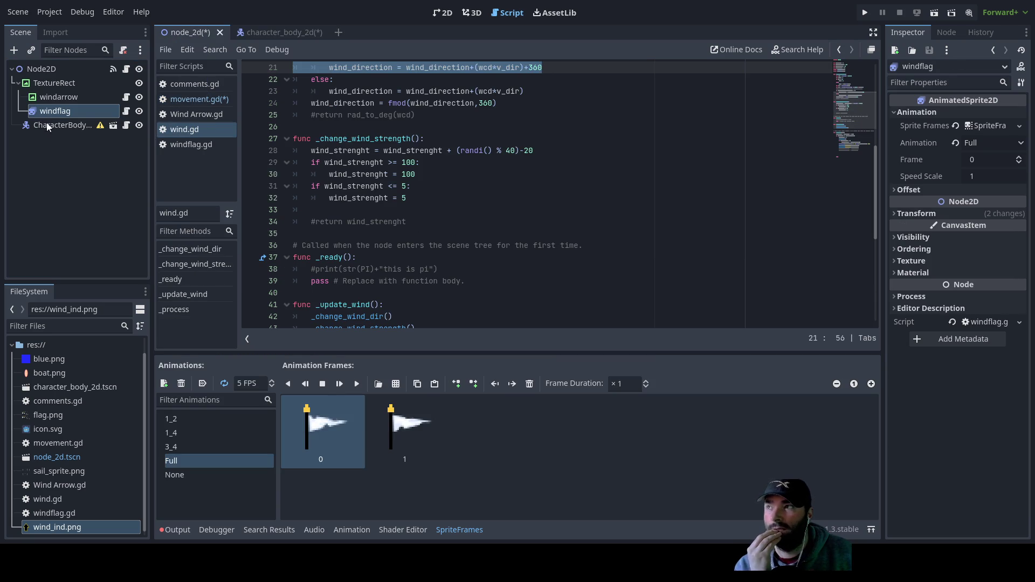
left_click(54, 98)
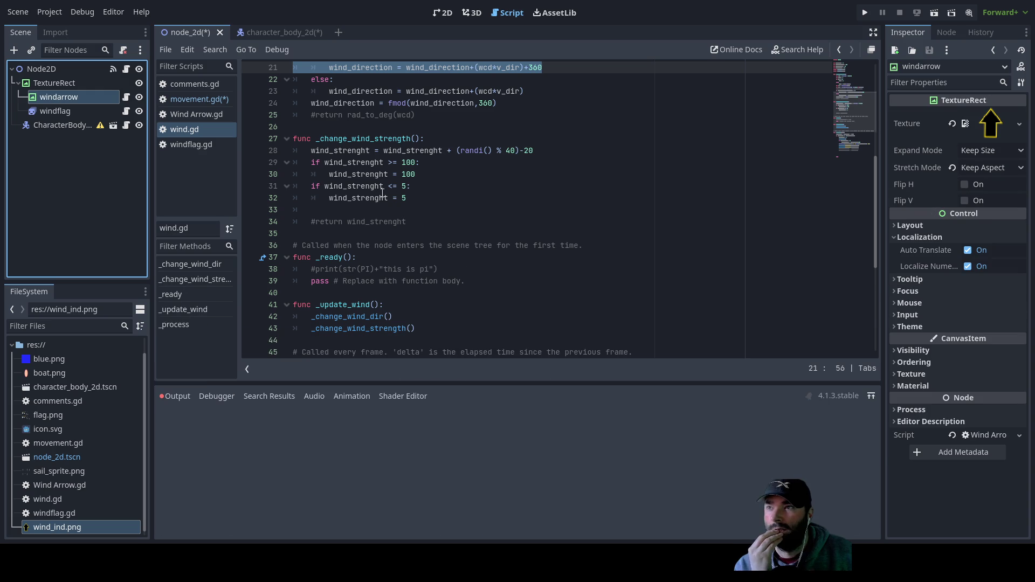
scroll(391, 204, "up", 2)
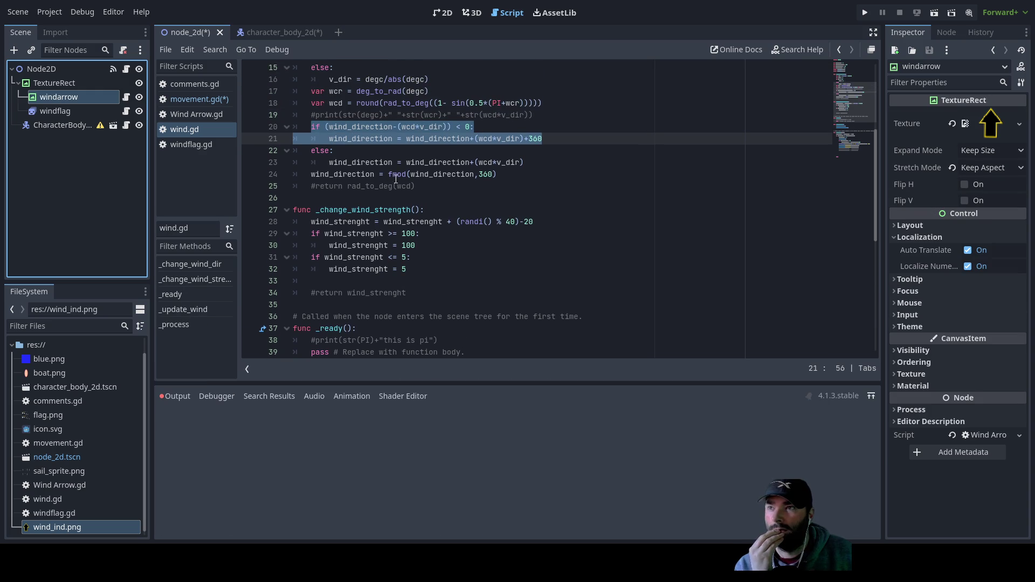
scroll(386, 226, "down", 5)
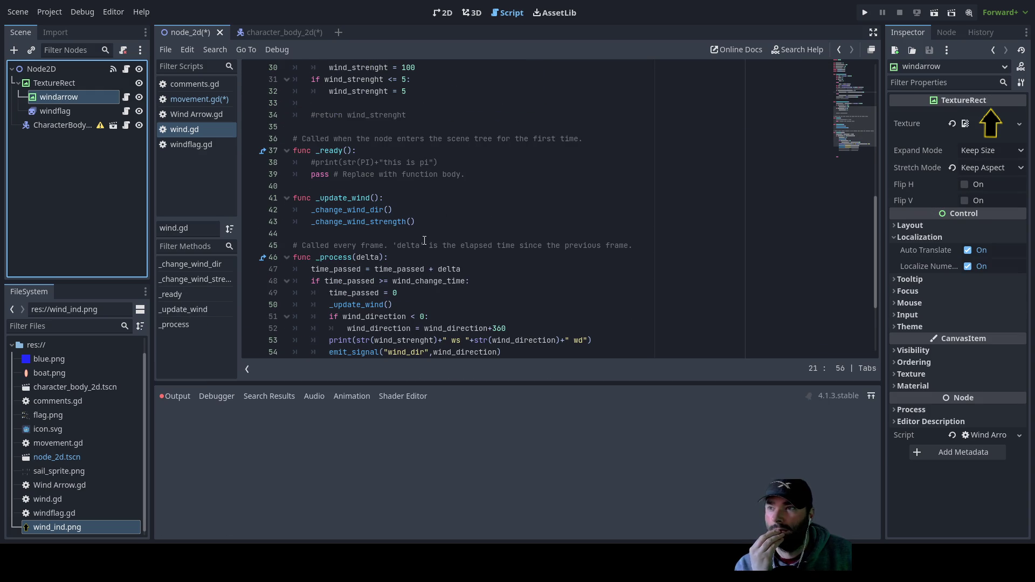
scroll(424, 241, "down", 3)
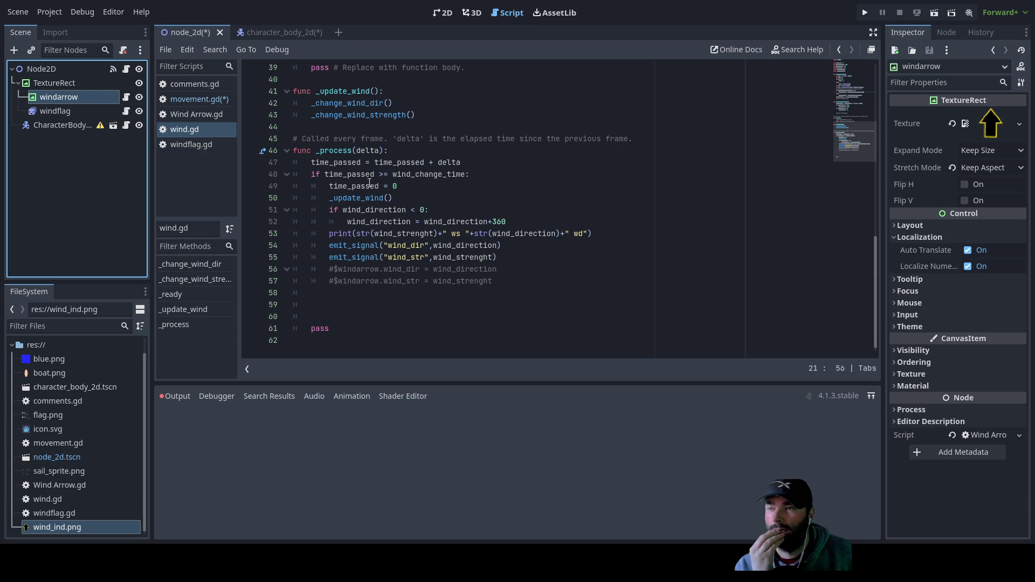
scroll(371, 233, "up", 5)
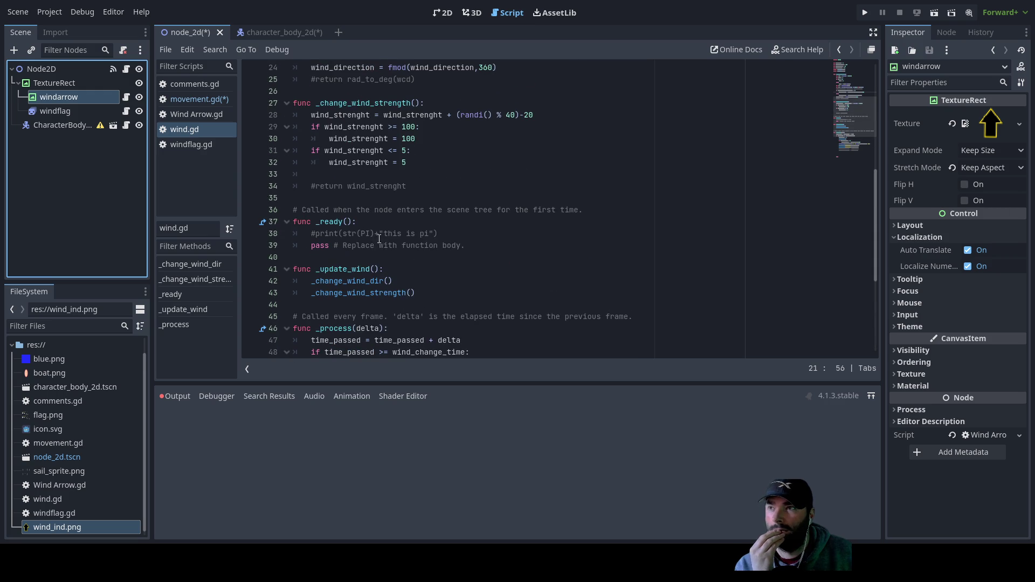
scroll(388, 243, "up", 3)
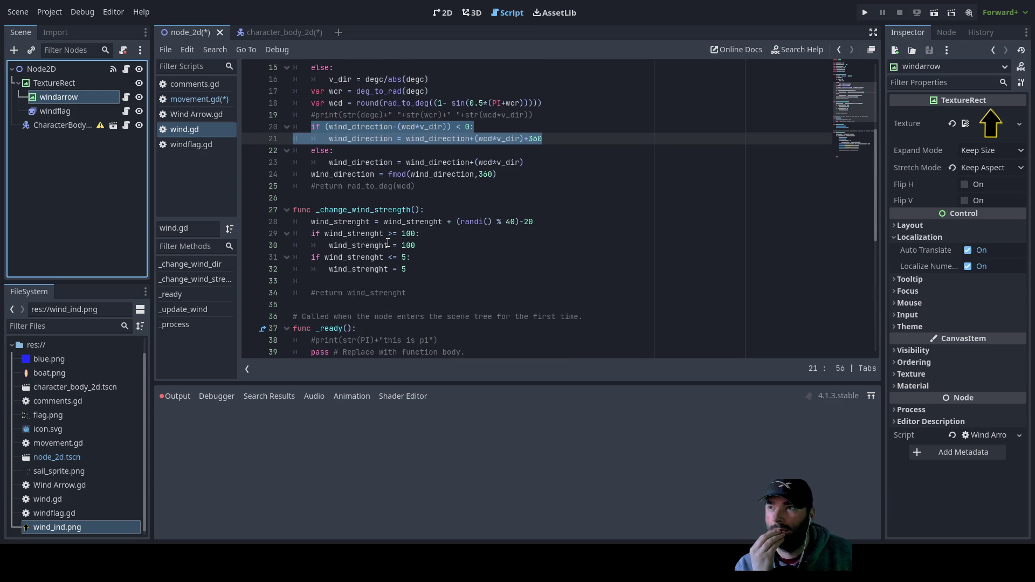
scroll(388, 243, "up", 2)
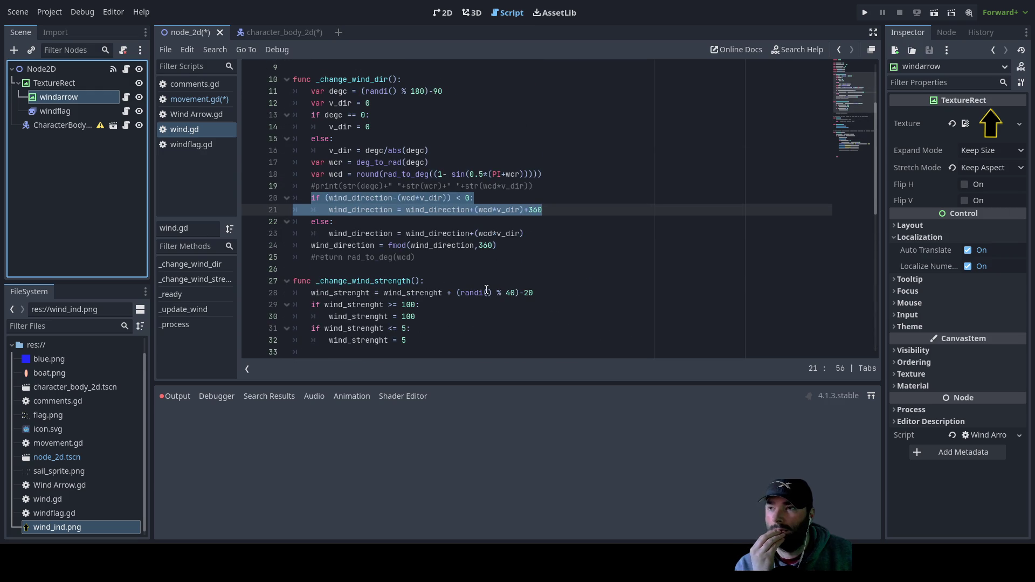
scroll(490, 288, "down", 3)
scroll(488, 285, "down", 3)
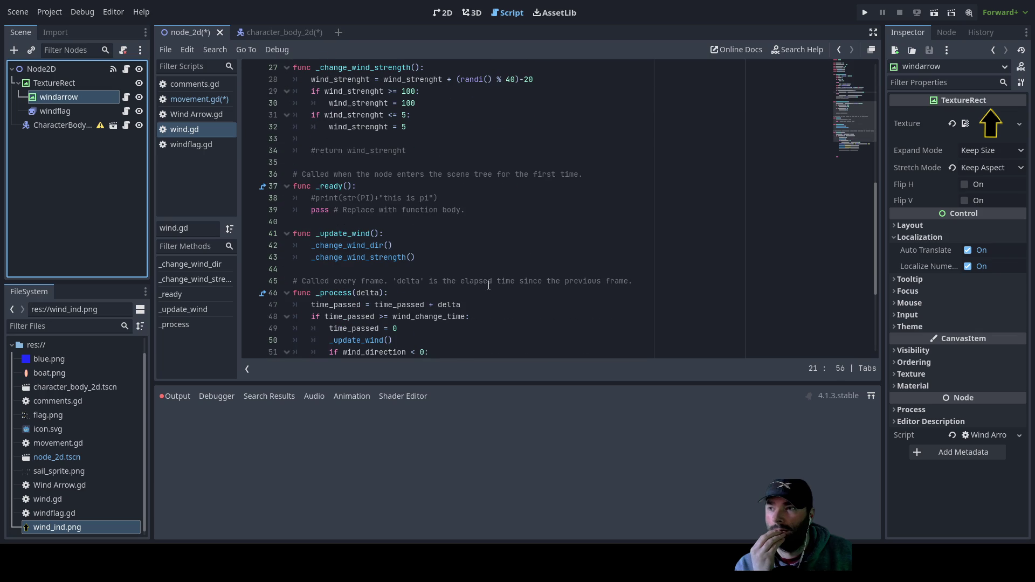
scroll(488, 284, "down", 3)
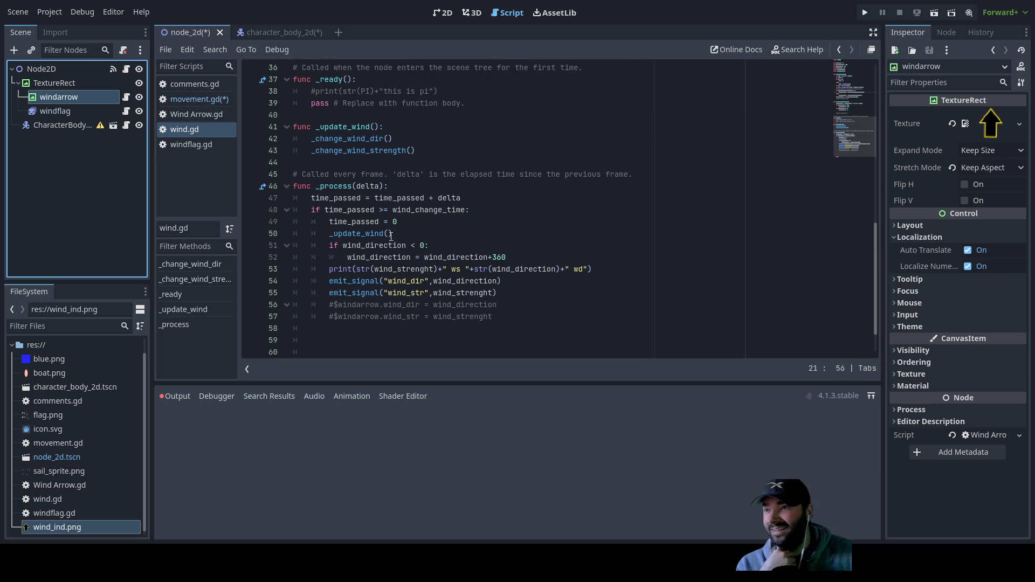
scroll(382, 243, "up", 2)
scroll(381, 244, "up", 4)
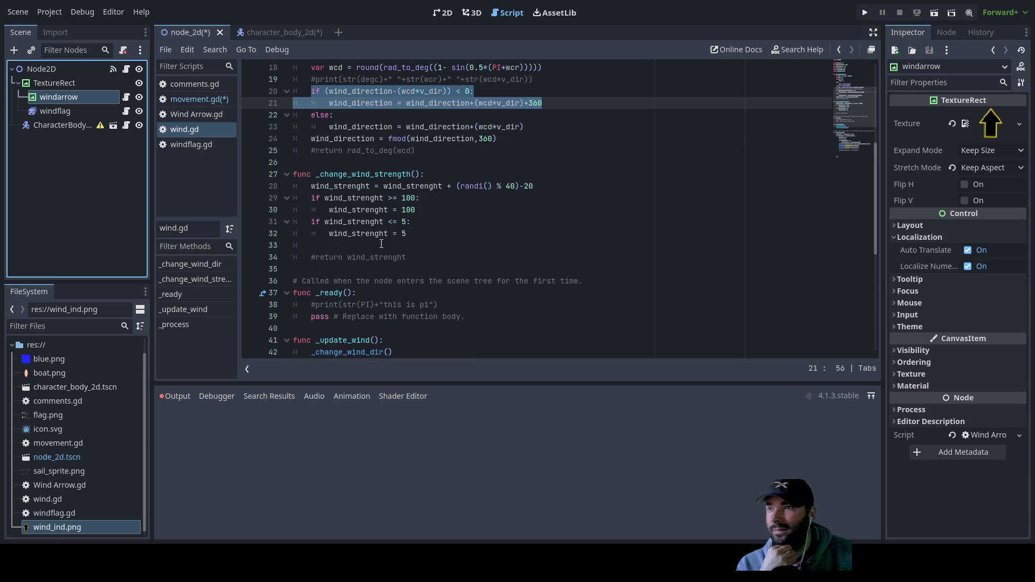
scroll(382, 244, "up", 2)
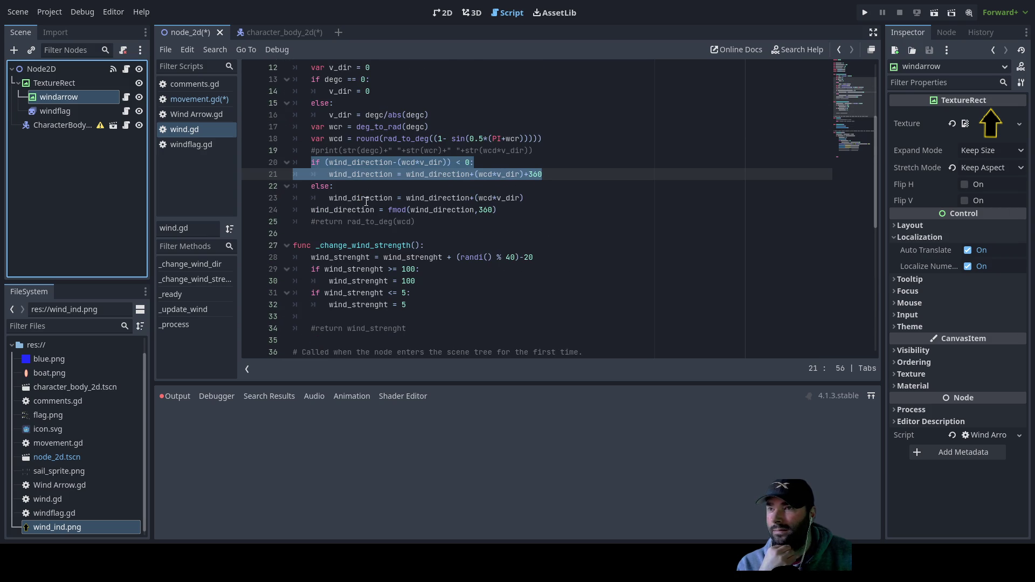
scroll(402, 236, "up", 4)
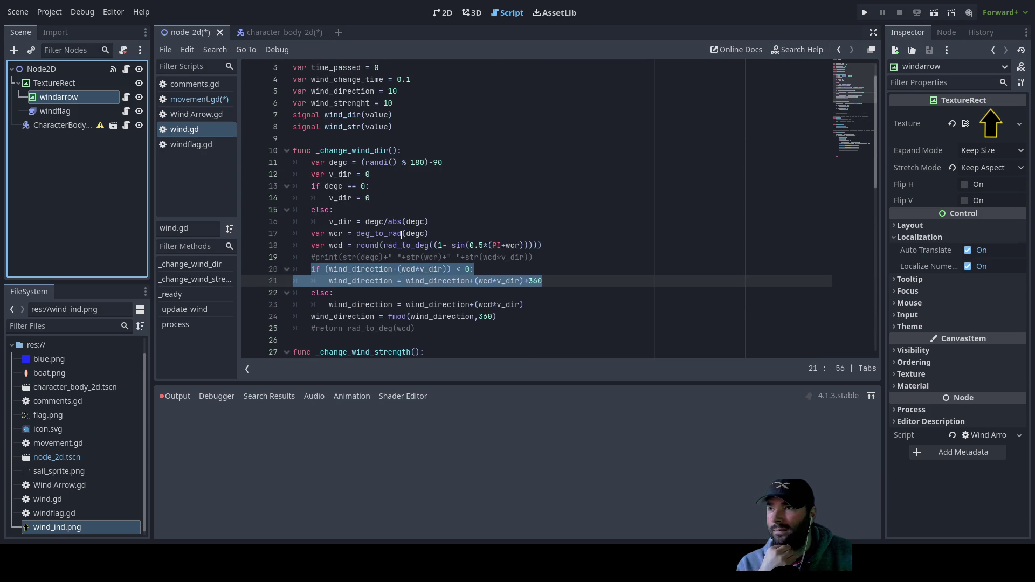
Open windflag.gd to review its Full, 3_4, 1_2, 1_4 and None flag animations
left_click(187, 144)
scroll(397, 201, "down", 1)
scroll(471, 239, "up", 1)
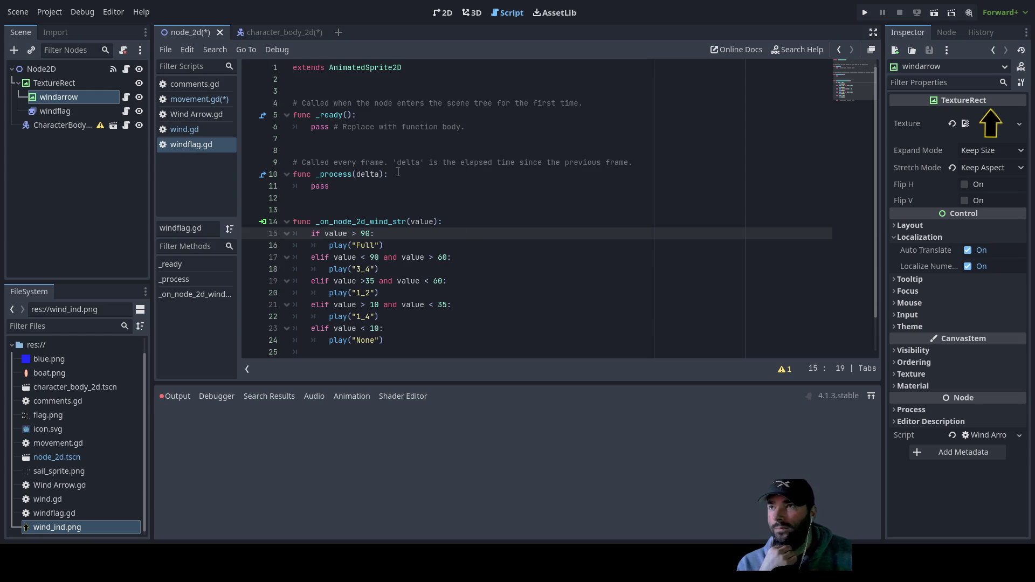
scroll(456, 237, "down", 1)
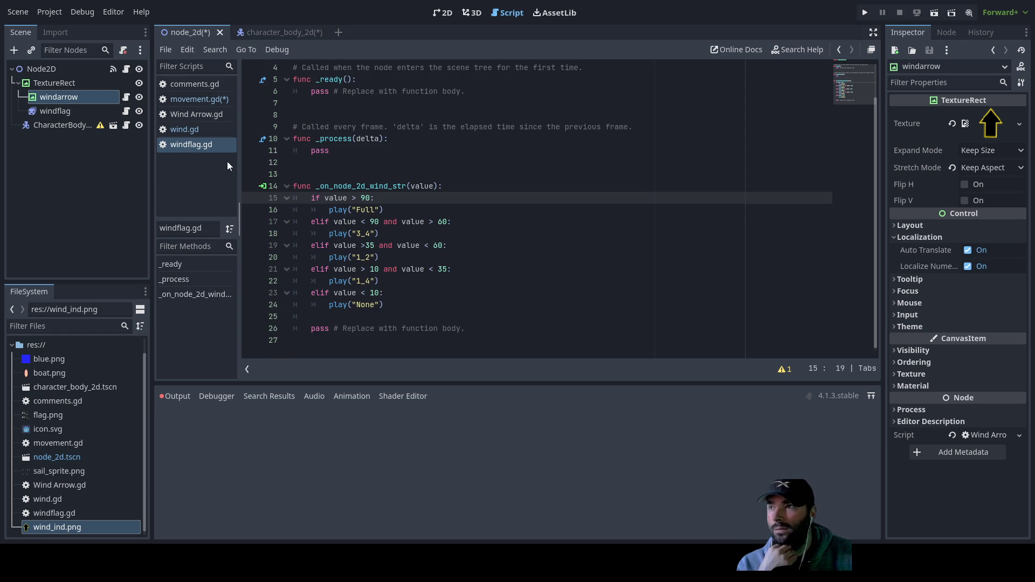
Open Wind Arrow.gd and select rotation_degrees in its wind-direction handler on line 15
left_click(189, 114)
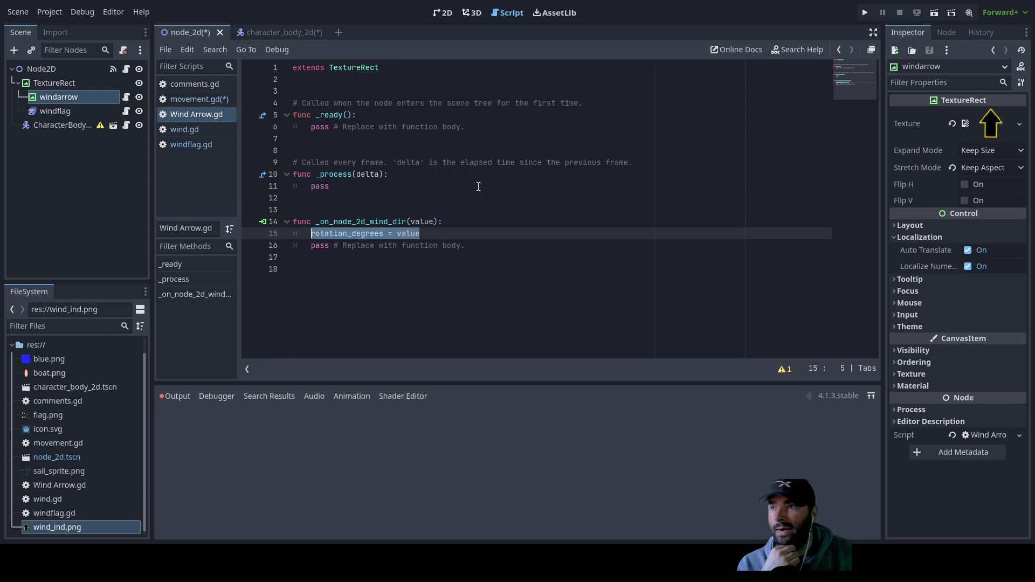
left_click(389, 254)
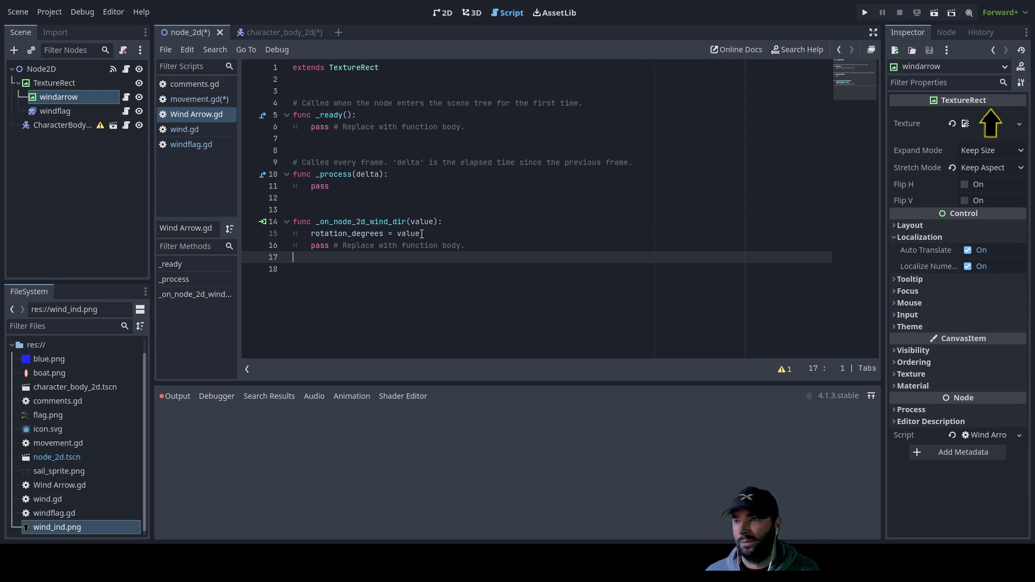
left_click_drag(312, 234, 385, 233)
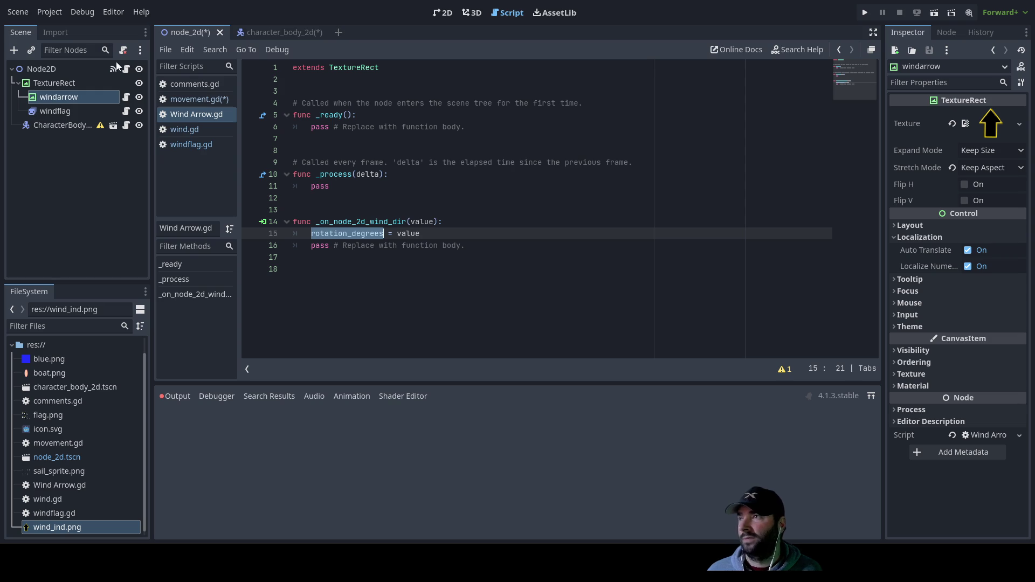
left_click(277, 30)
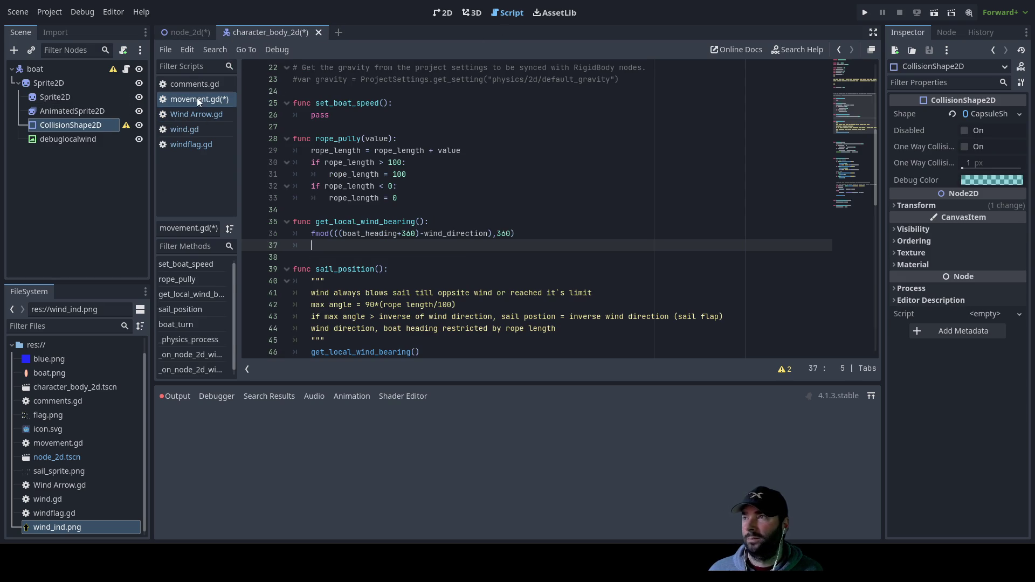
Start line 37 of movement.gd with $Sprite2D/debuglocalwind. using autocomplete
left_click(30, 67)
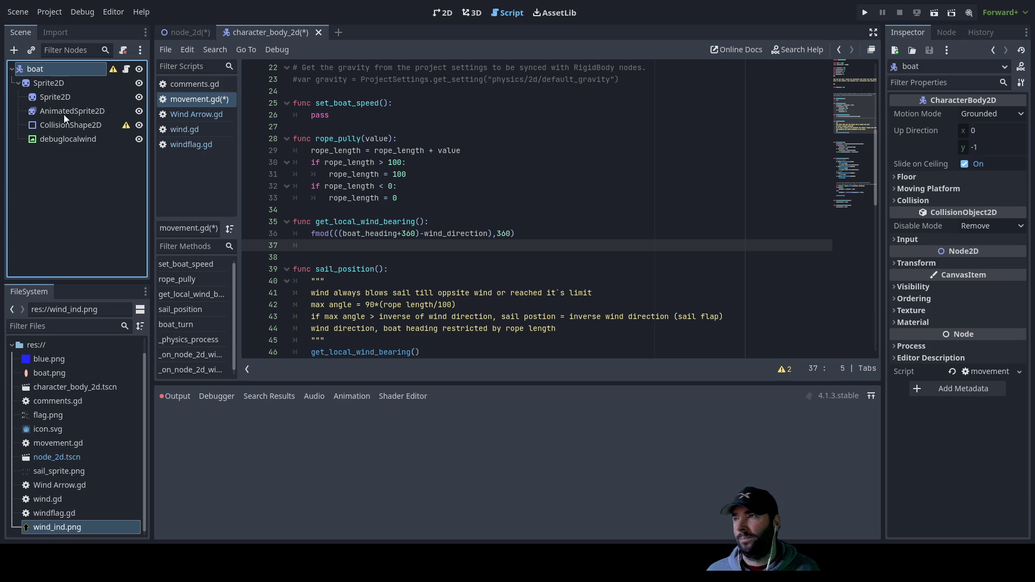
left_click(346, 249)
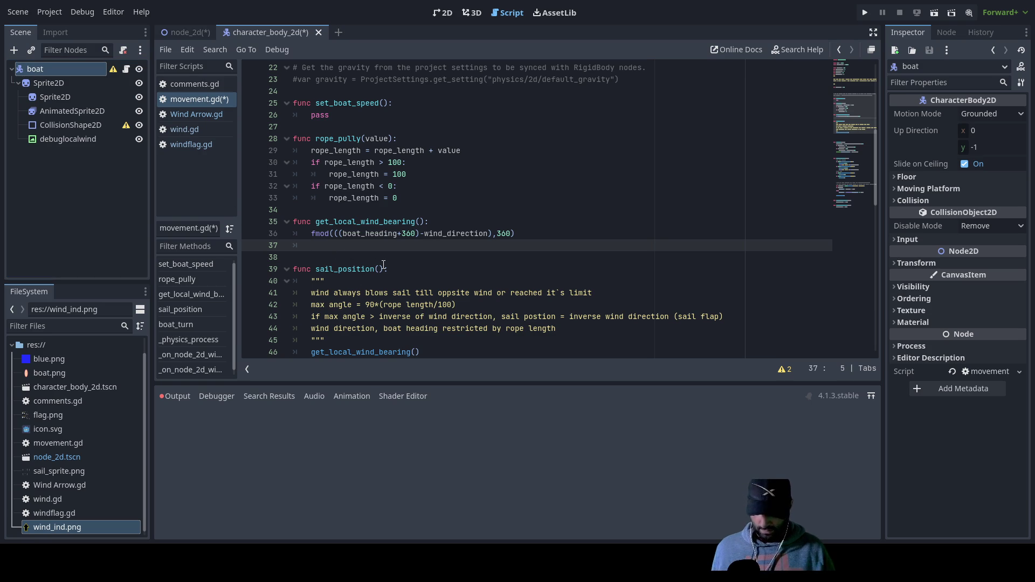
type("$")
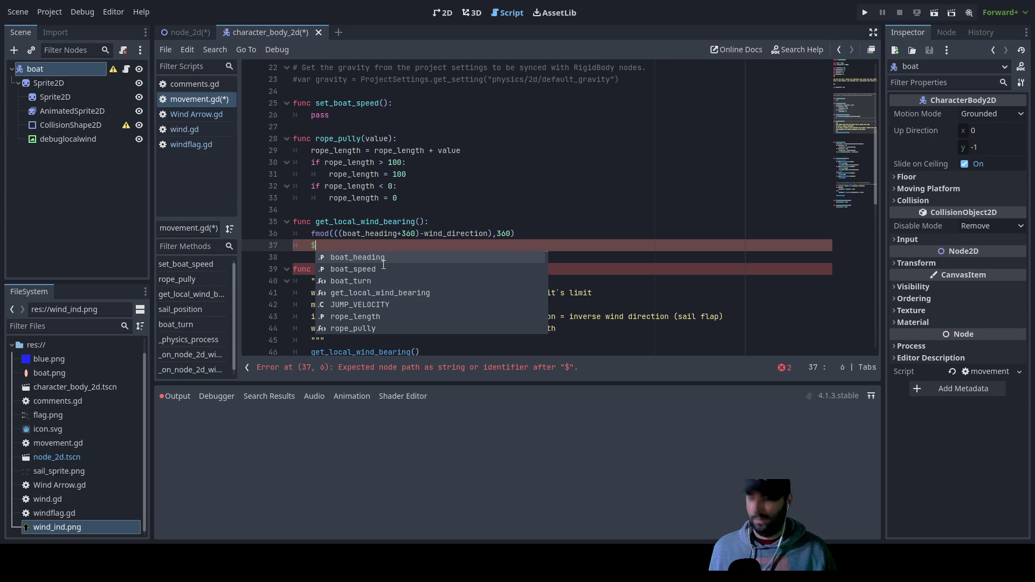
type("de")
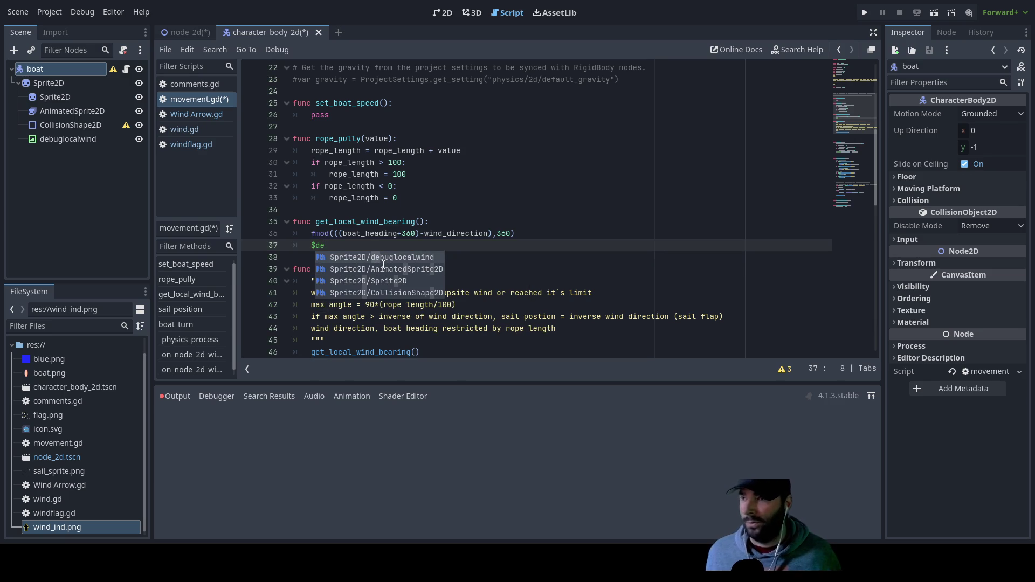
key("Return")
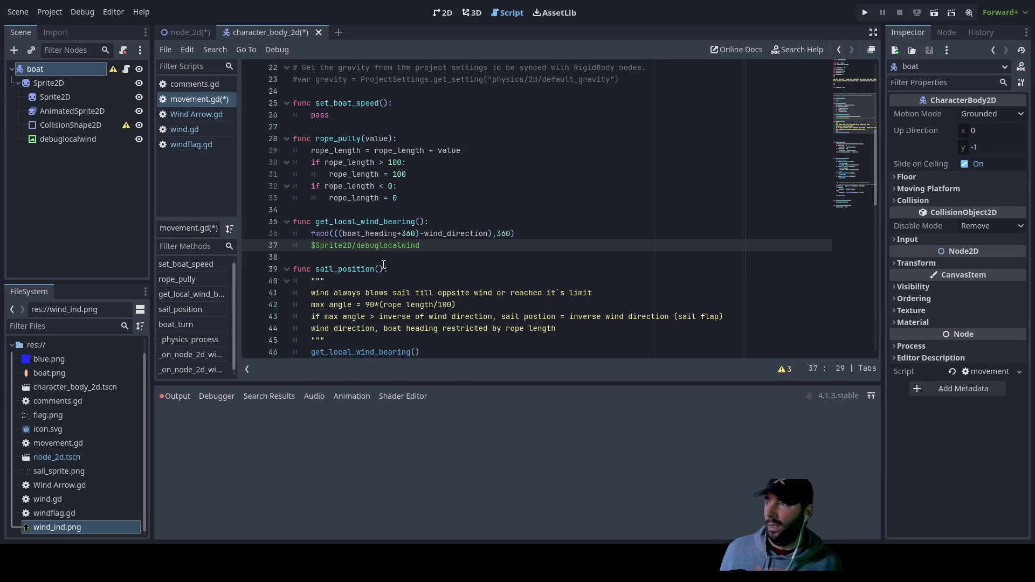
type(".")
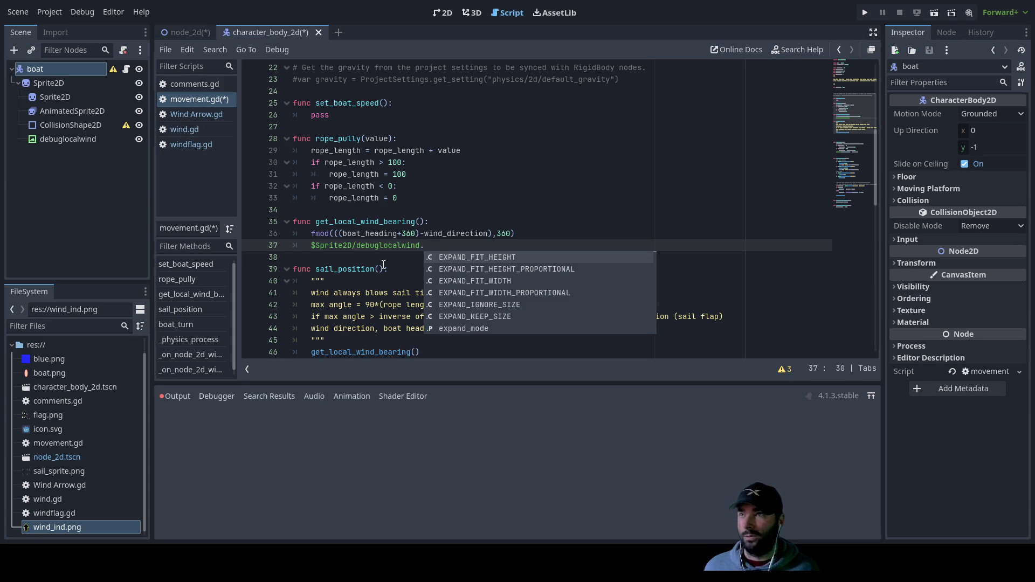
Copy the rotation_degrees = value statement from Wind Arrow.gd, returning to movement.gd
left_click(192, 114)
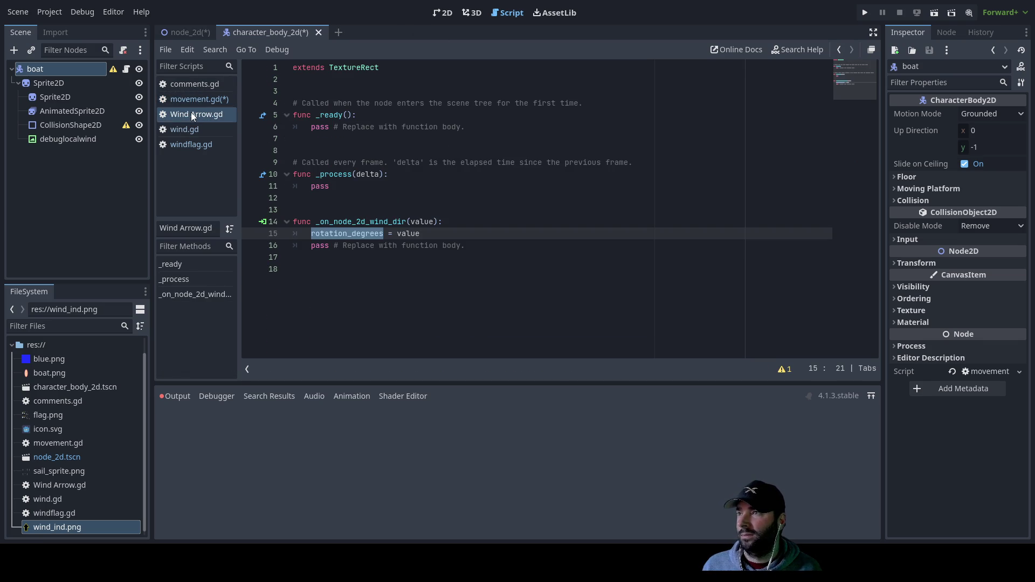
mouse_move(313, 233)
left_mouse_down()
mouse_move(386, 233)
mouse_move(311, 232)
left_mouse_up()
left_click_drag(443, 238, 313, 236)
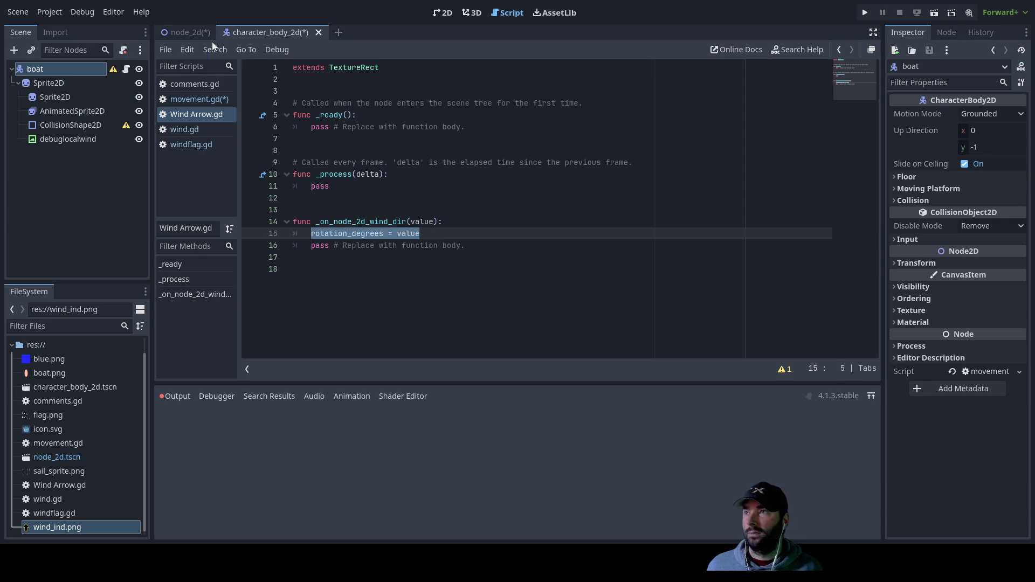
left_click(198, 100)
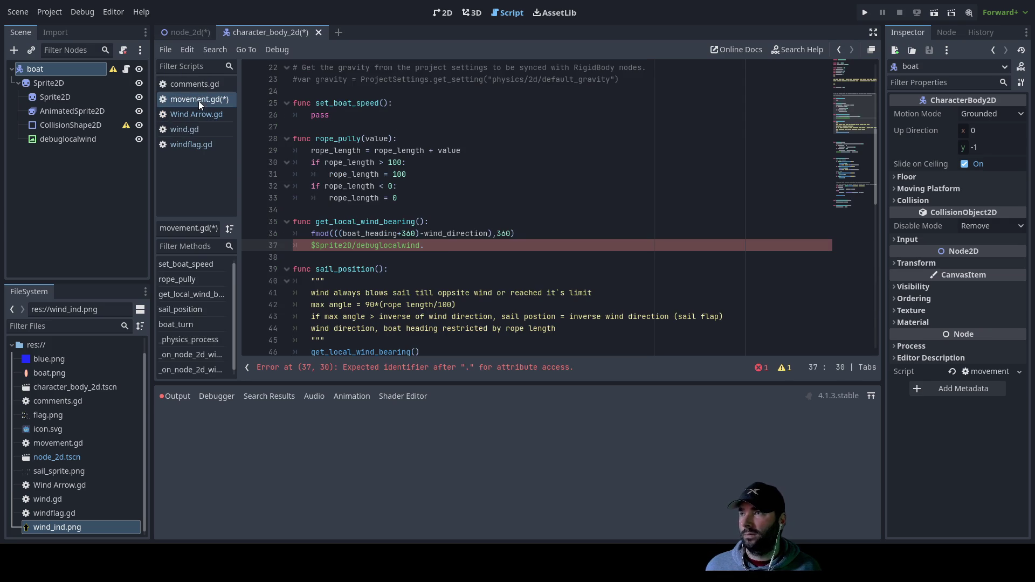
Store the fmod result in var lwb and set debuglocalwind's rotation_degrees = lwb
type("rotation_degrees = value")
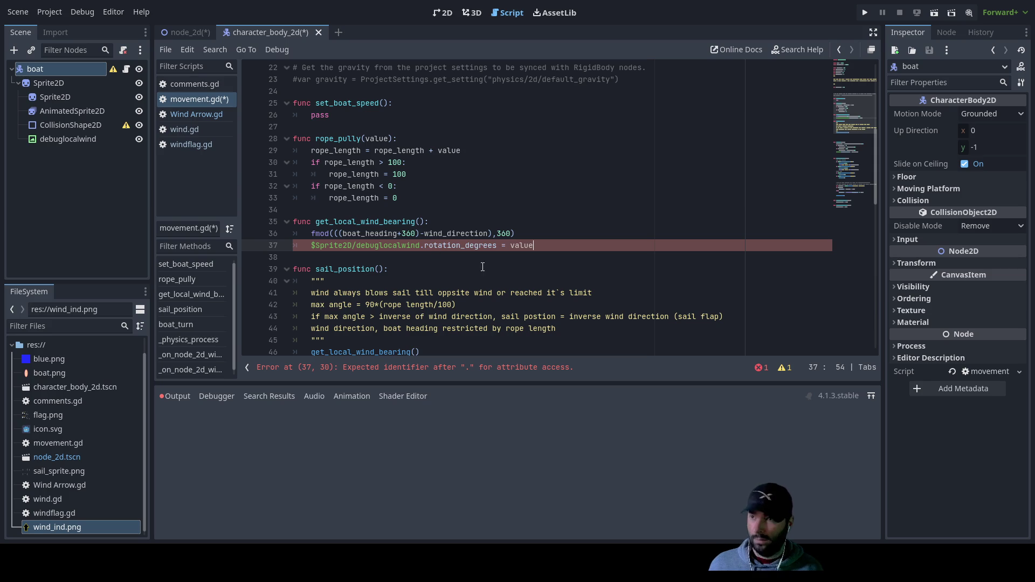
left_click(511, 246)
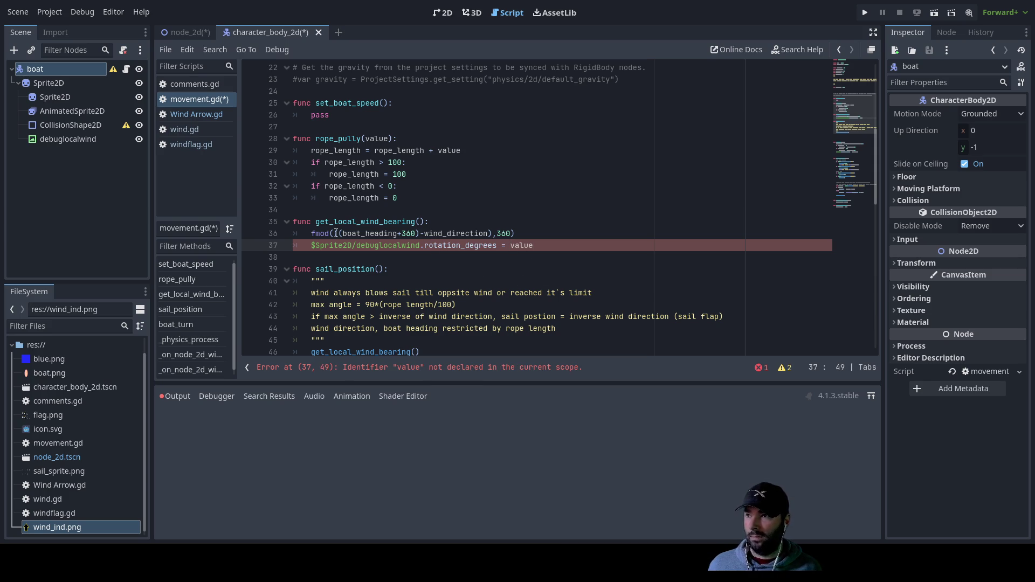
type("(")
left_click(311, 234)
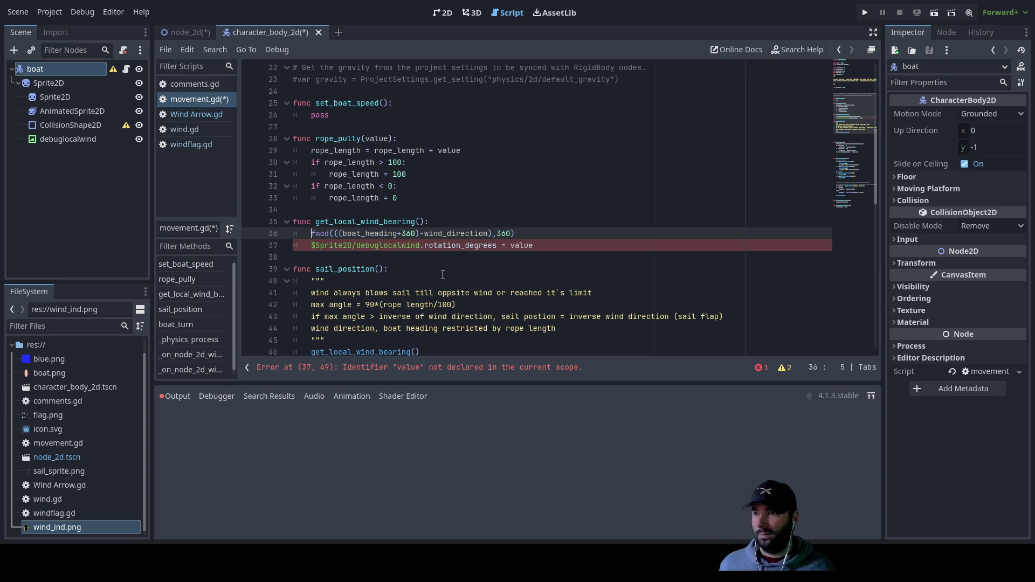
double_click(520, 247)
key("BackSpace")
key("Up")
key("Home")
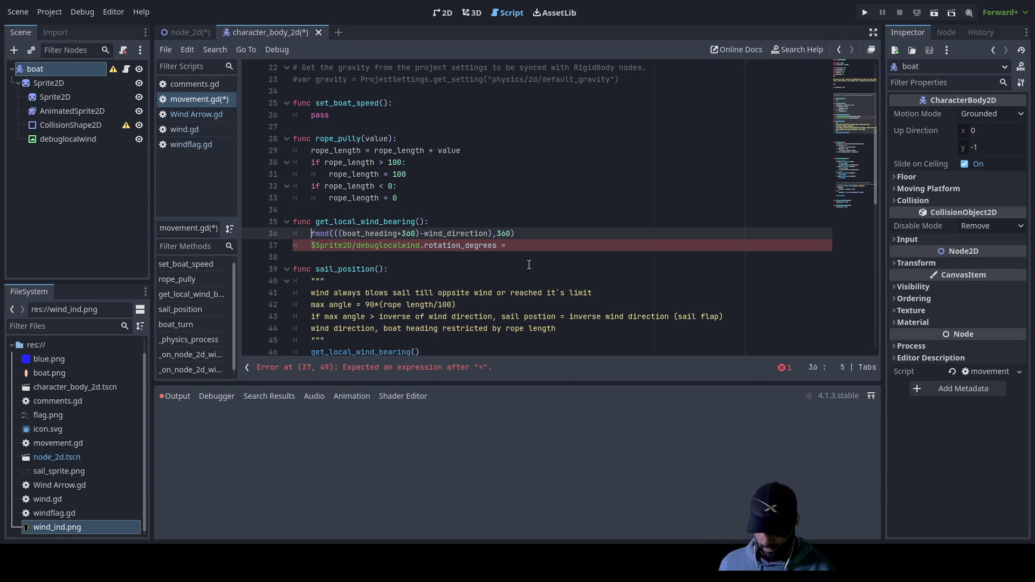
type("var ")
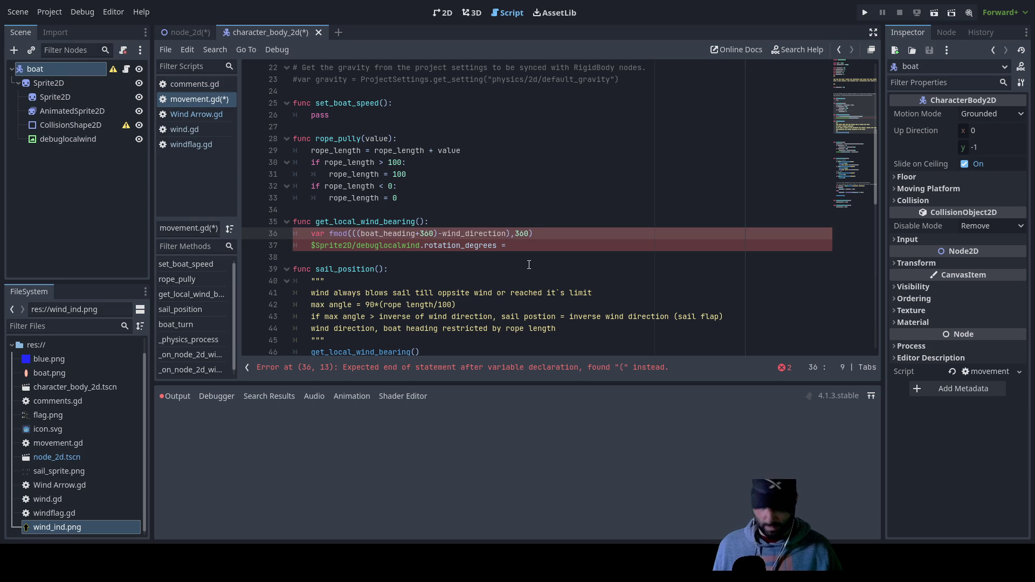
type("lwb ")
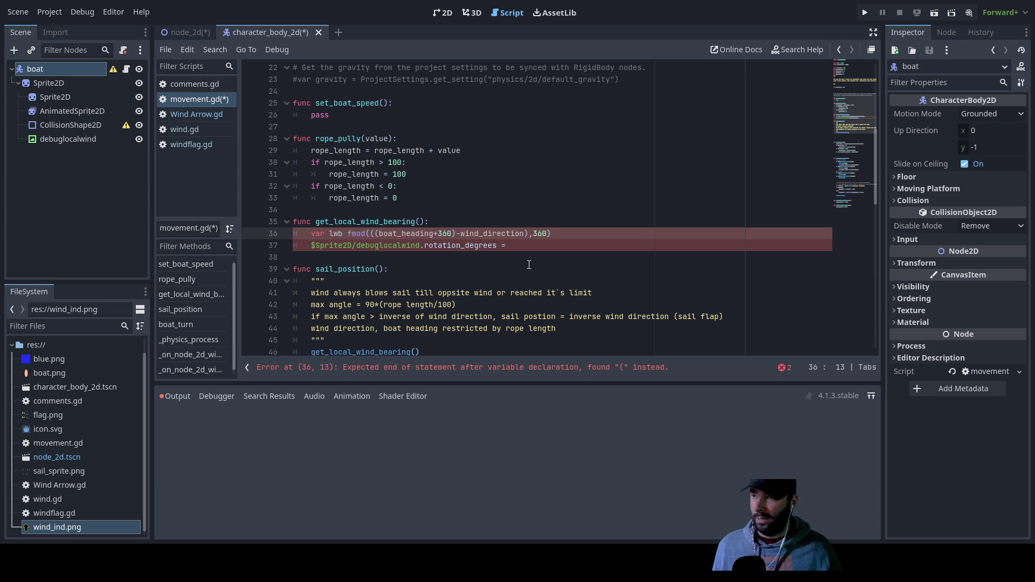
type("=")
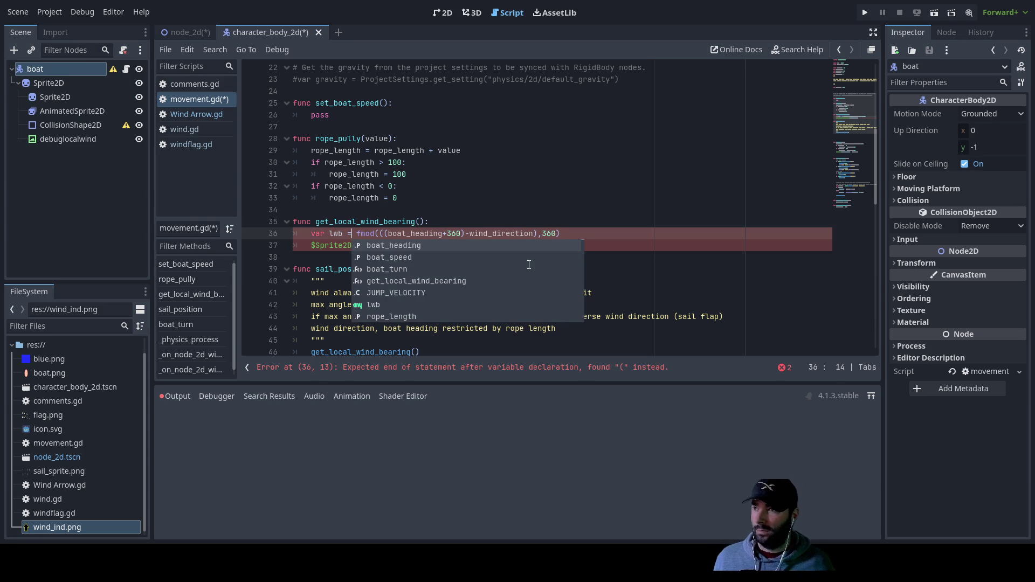
left_click(529, 245)
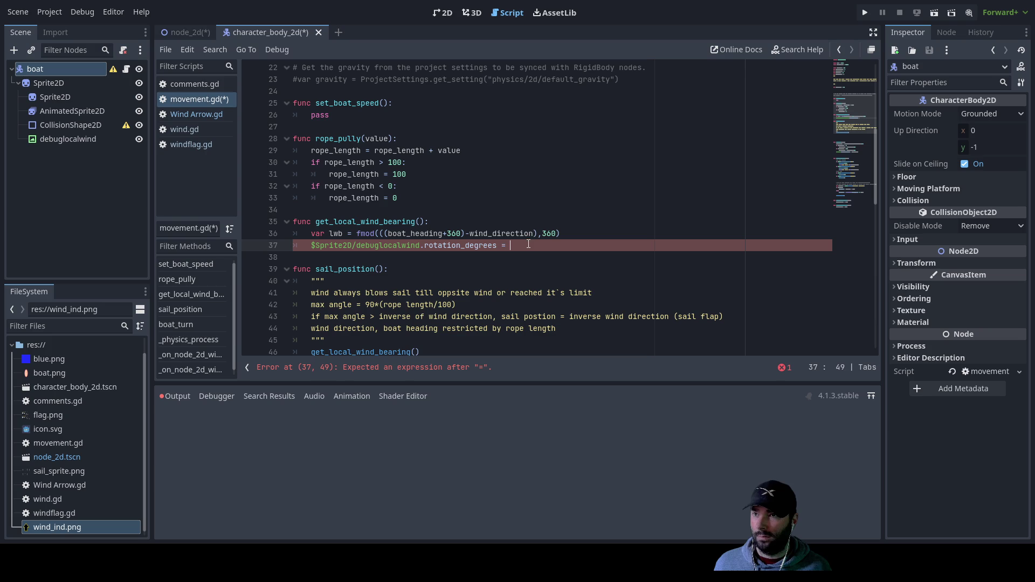
type("lwb")
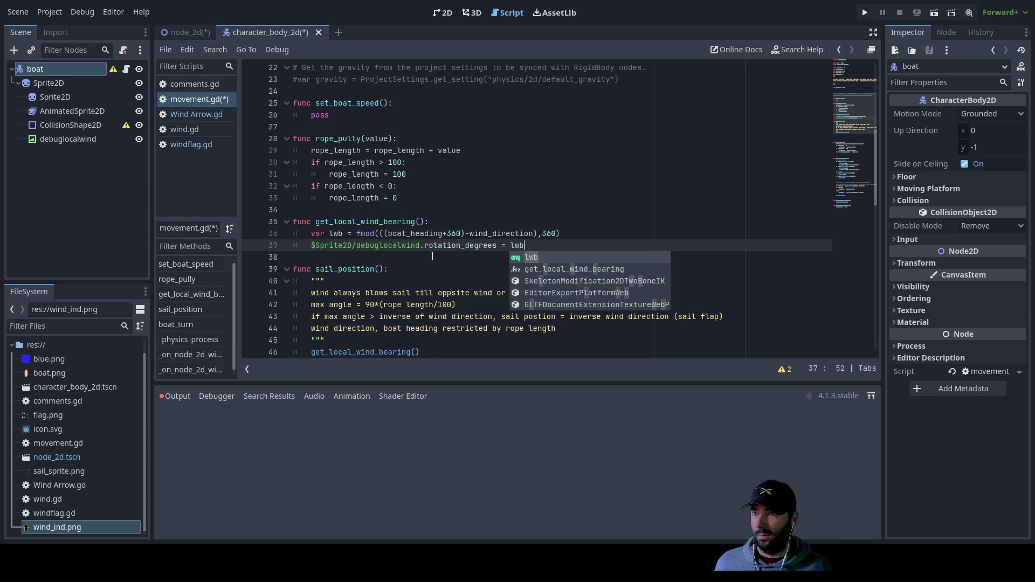
left_click(504, 257)
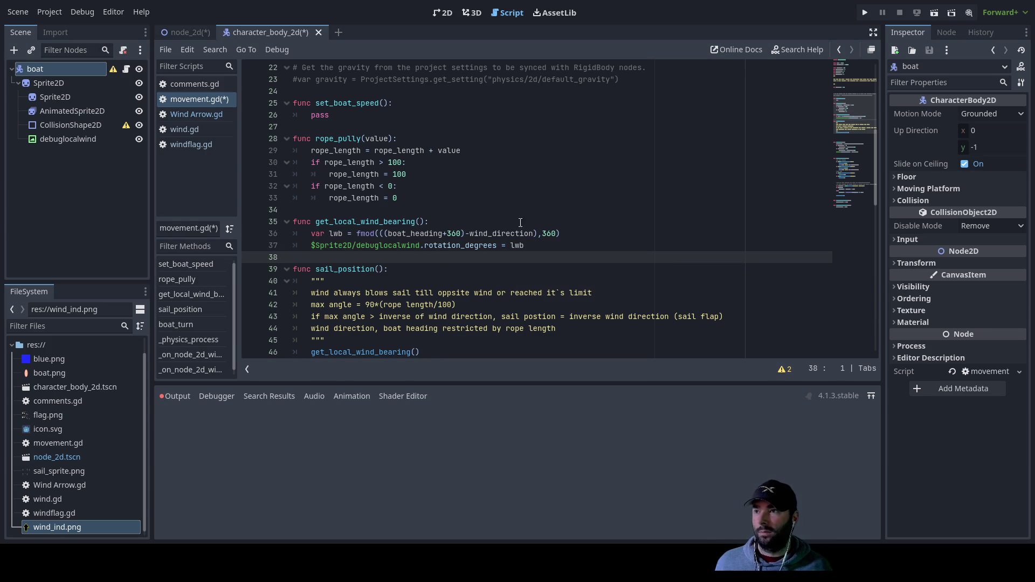
Review get_local_wind_bearing and sail_position, then scroll down to _physics_process
double_click(360, 221)
scroll(445, 269, "down", 3)
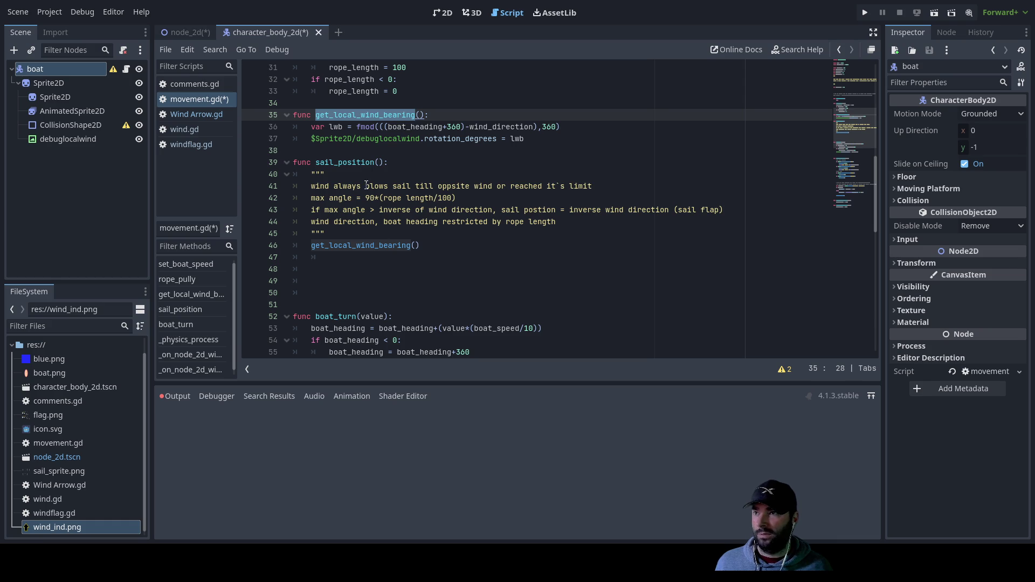
double_click(360, 162)
scroll(488, 300, "down", 8)
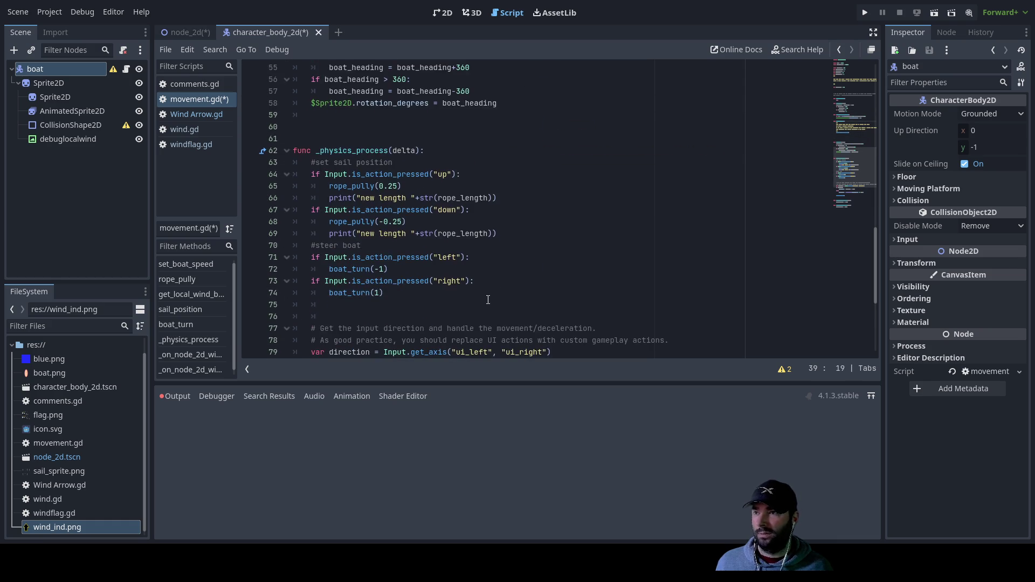
scroll(488, 300, "down", 5)
scroll(480, 300, "up", 8)
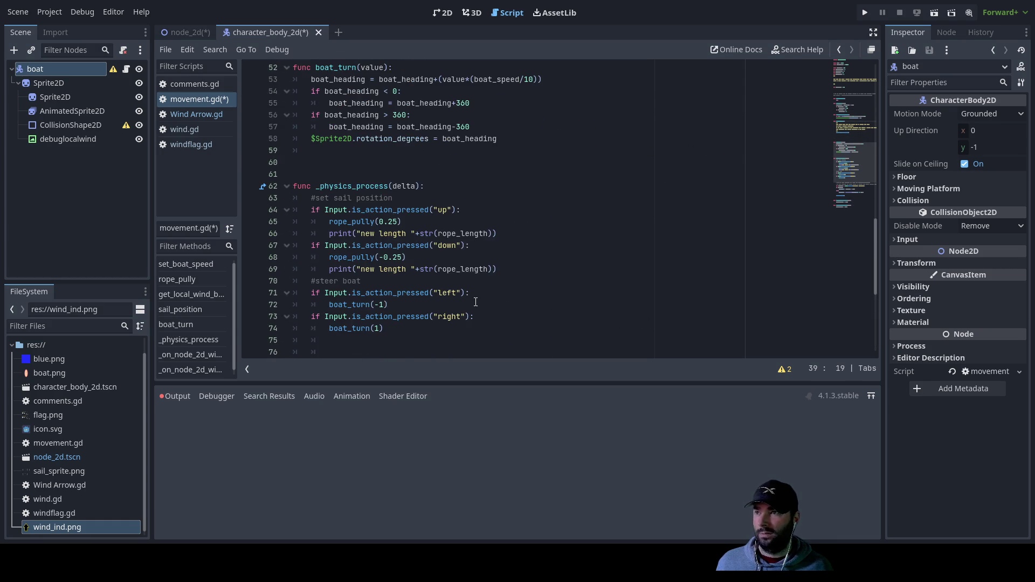
scroll(475, 302, "up", 7)
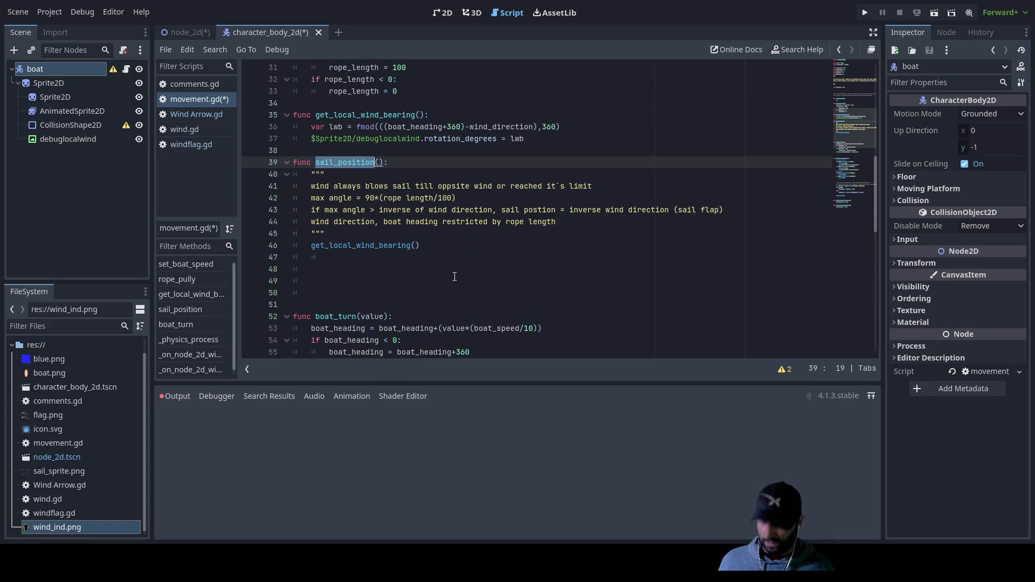
scroll(453, 277, "down", 8)
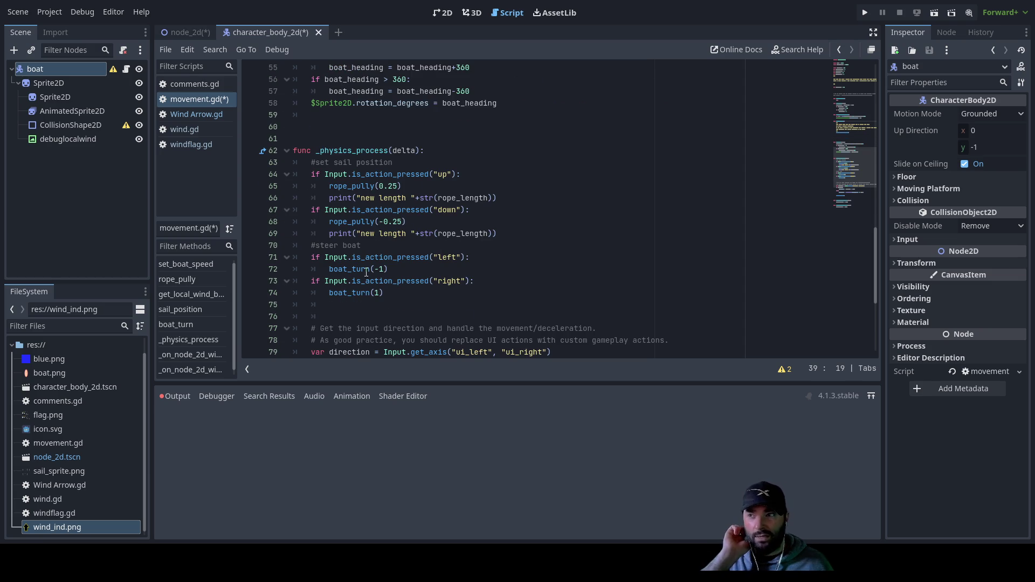
scroll(338, 291, "down", 2)
Add a sail_position() call on line 75 of _physics_process via autocomplete
left_click(321, 233)
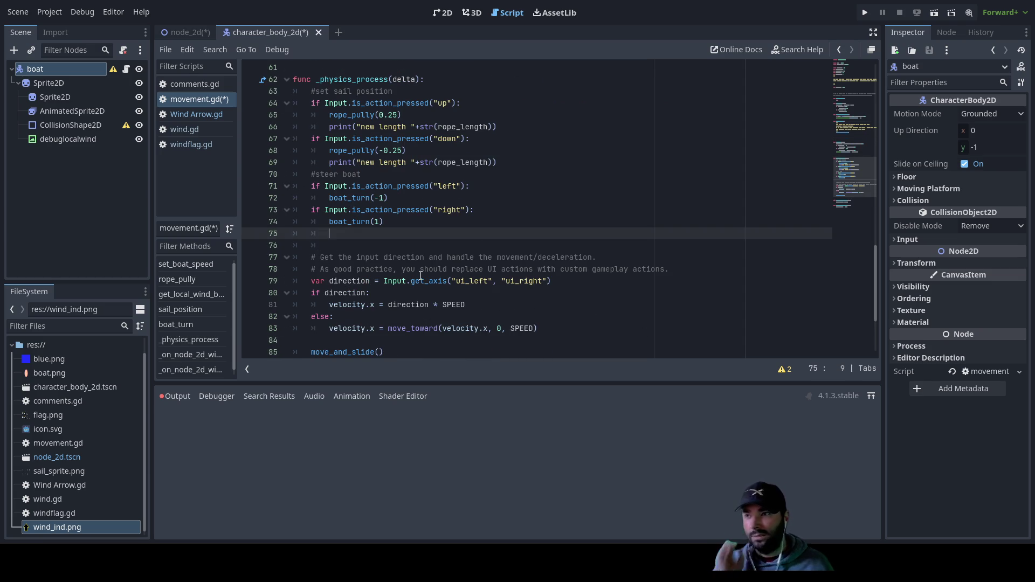
type("sa")
key("Return")
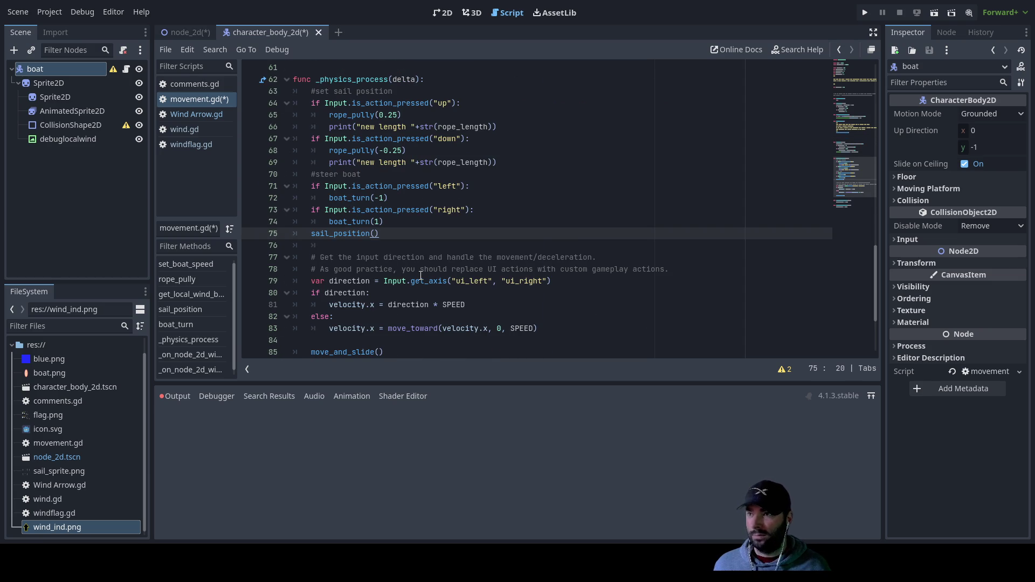
key("Down")
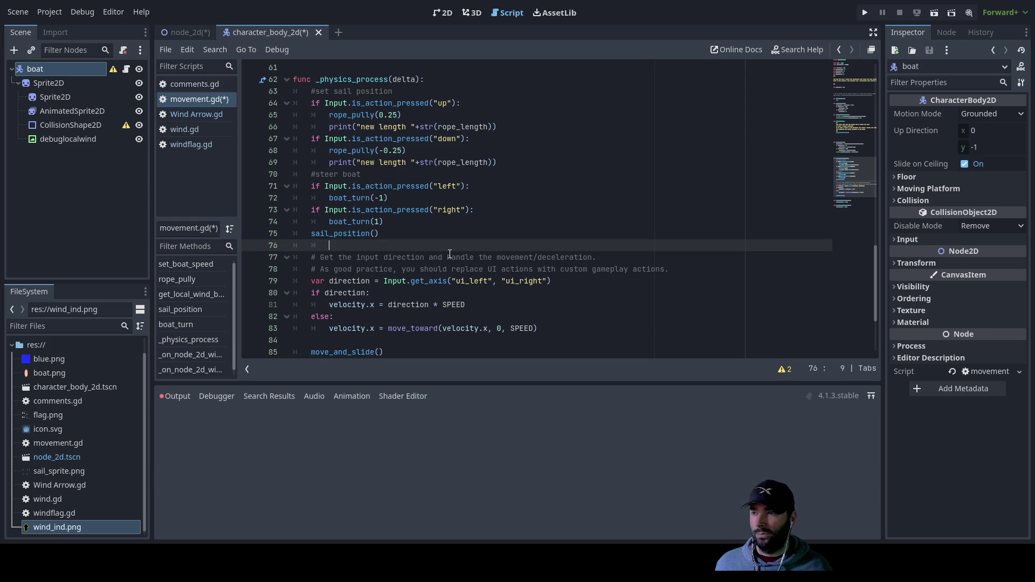
scroll(447, 255, "down", 3)
scroll(452, 271, "up", 7)
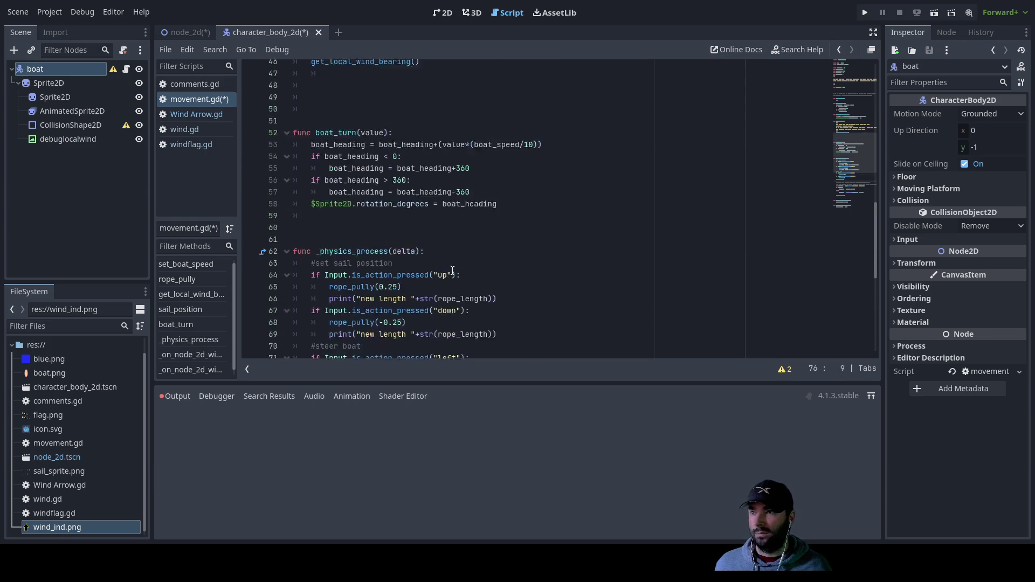
scroll(452, 271, "up", 12)
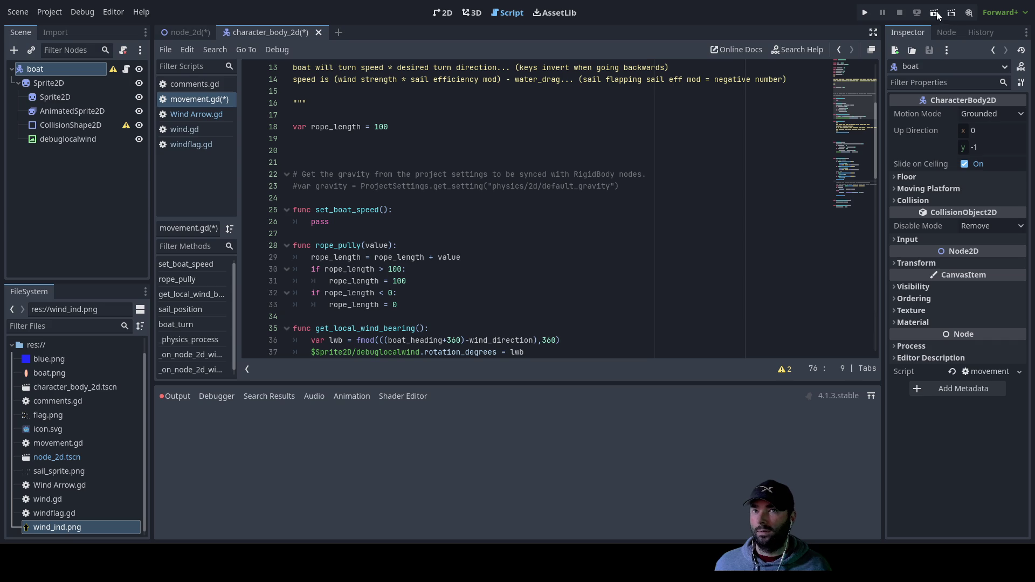
Save and test-run the project with F5, stop it, then run the node_2d scene
key("F5")
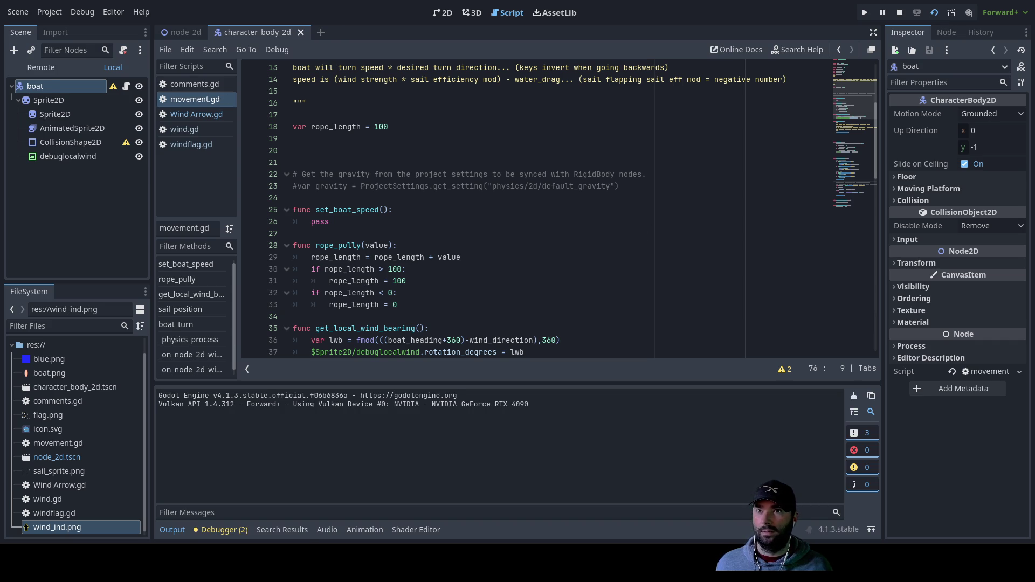
key("F8")
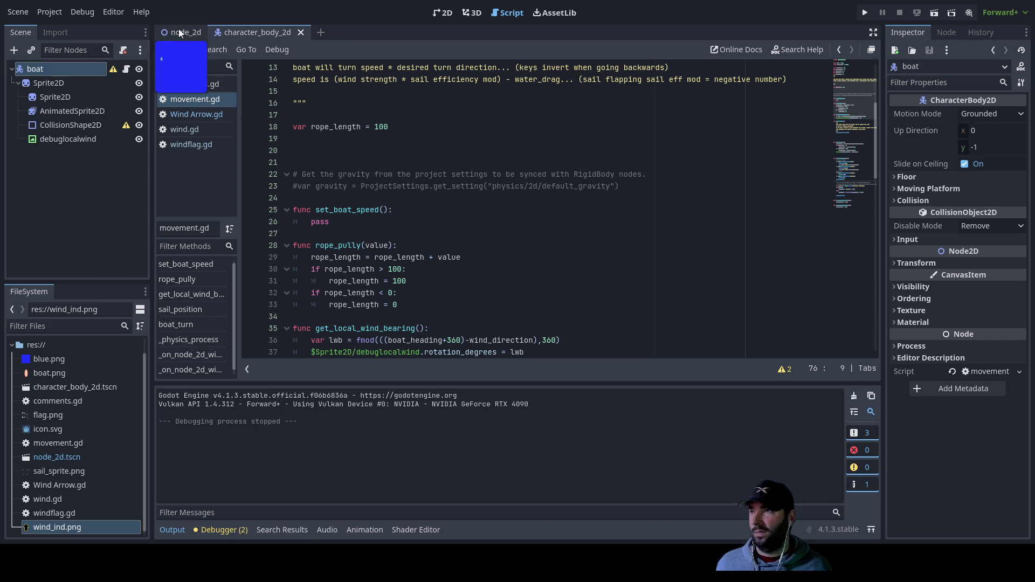
left_click(182, 33)
left_click(936, 16)
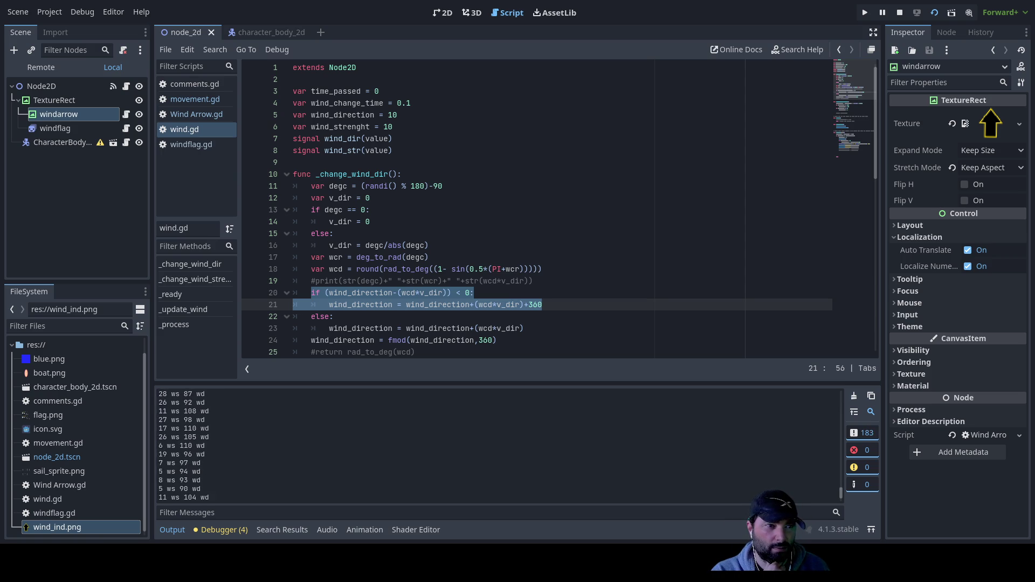
Watch the wind arrow and boat in the game window, then stop the run
key("alt+Tab")
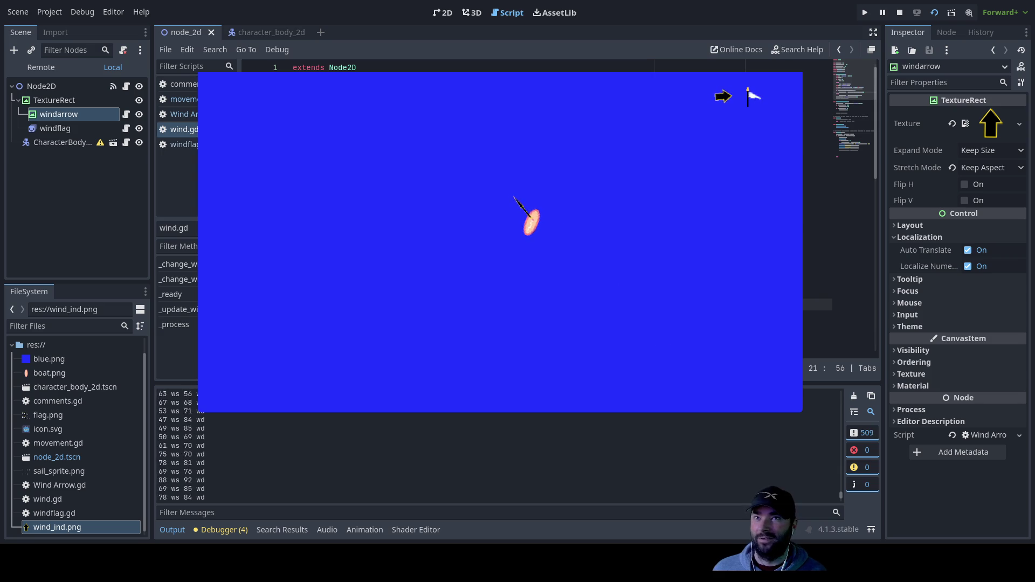
left_click(900, 12)
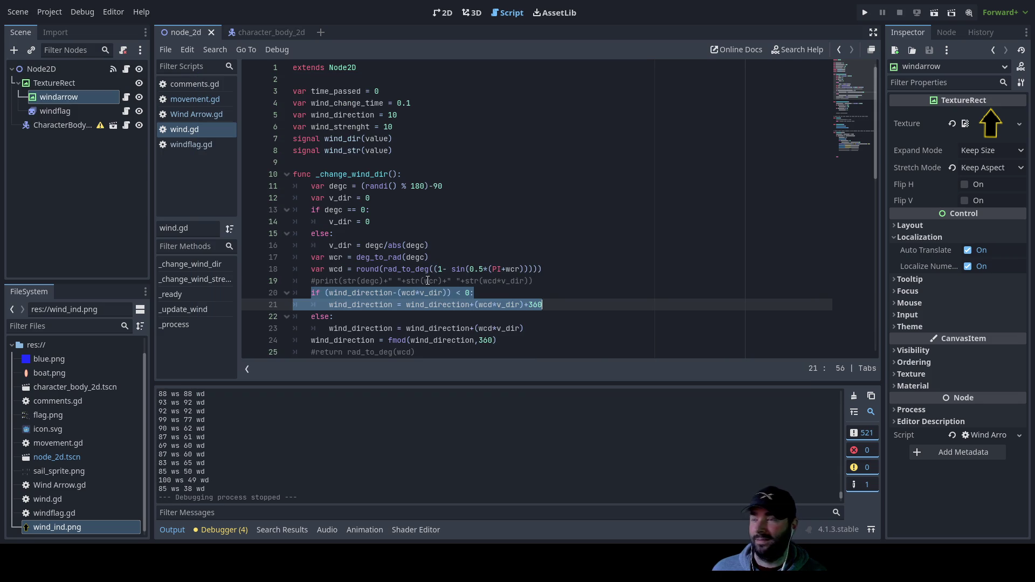
Reopen movement.gd and place the caret on the lwb formula at line 36
left_click(504, 319)
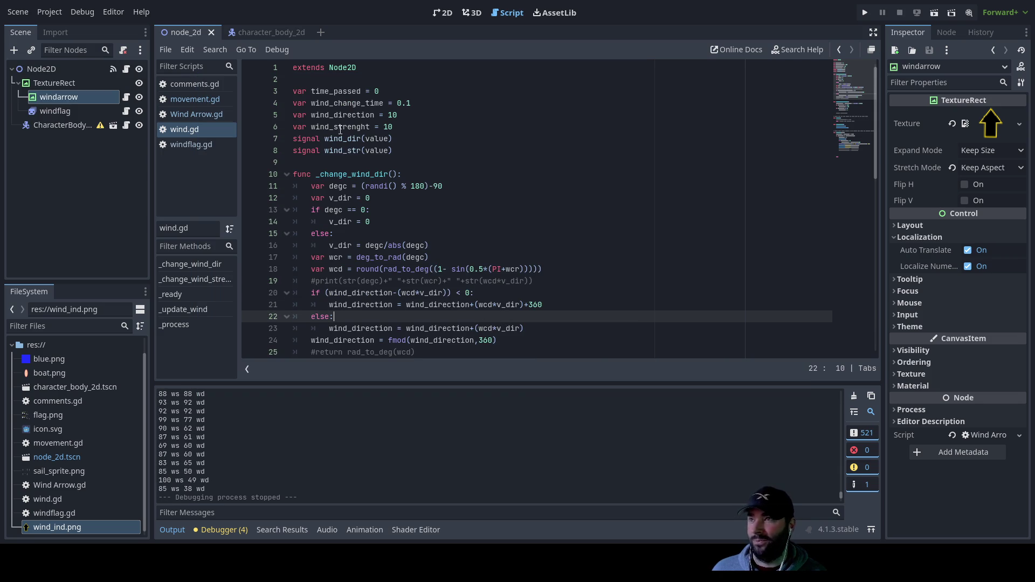
left_click(208, 100)
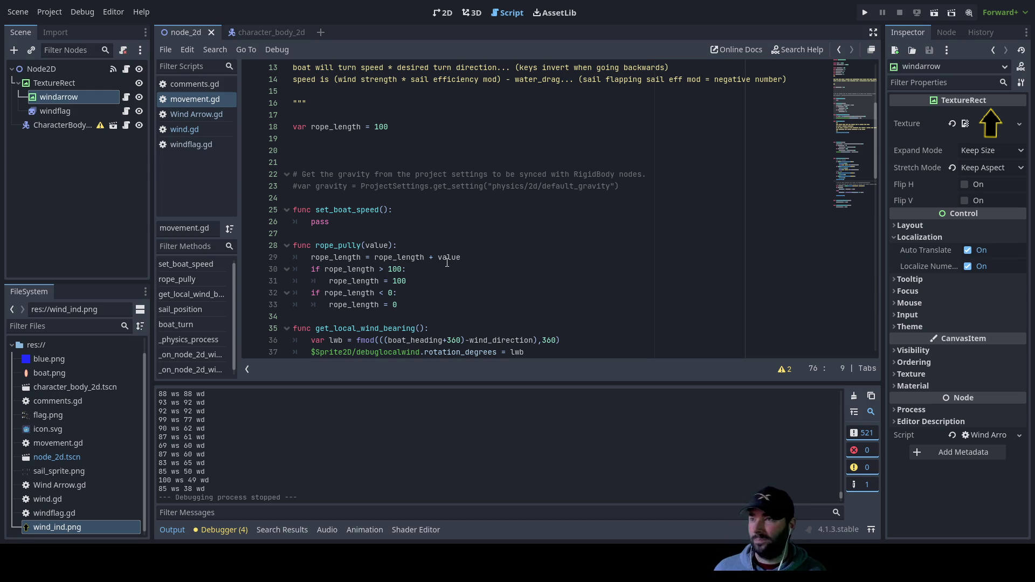
scroll(465, 254, "down", 3)
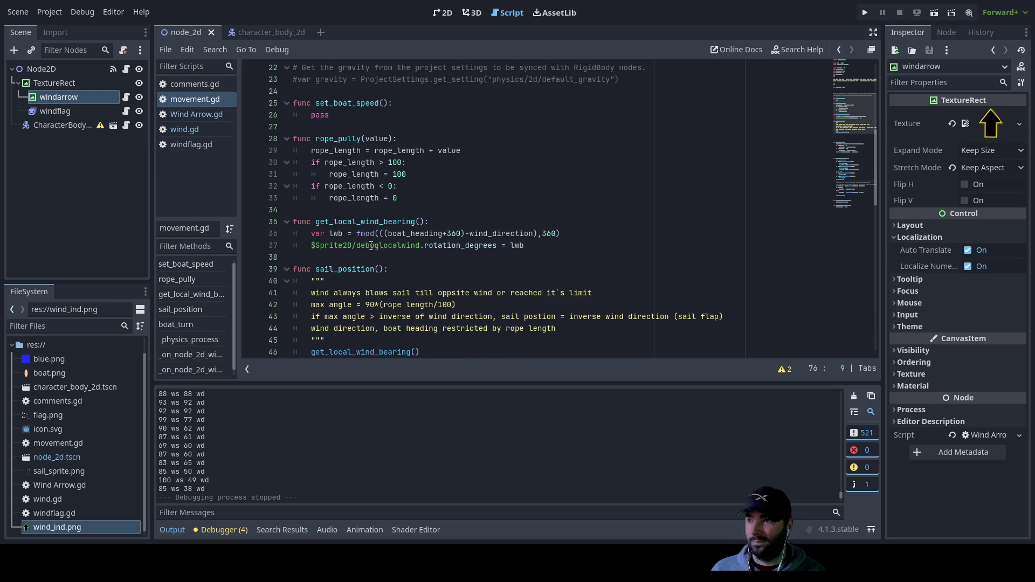
left_click(448, 233)
key("Down")
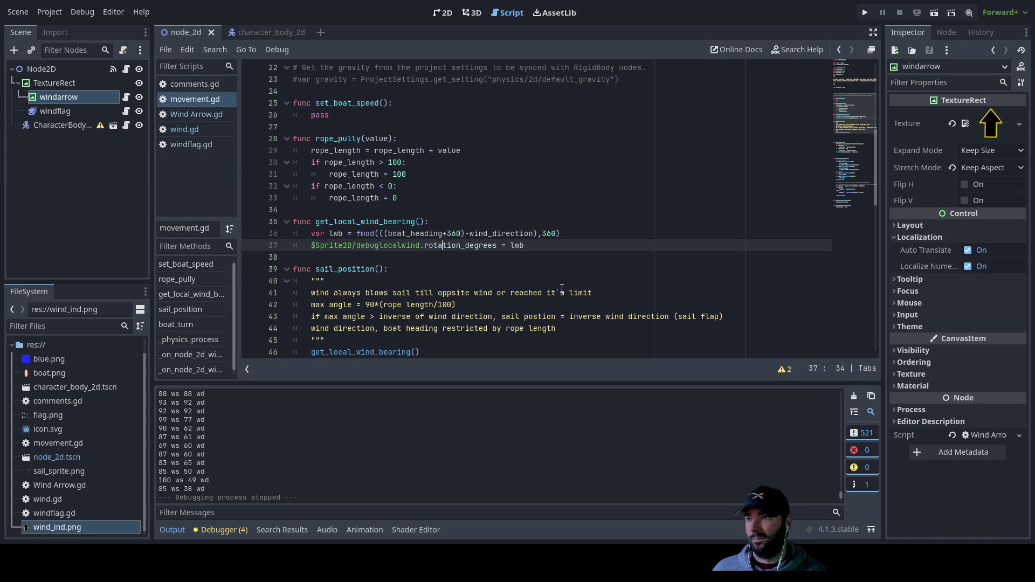
Strip the fmod(..., 360) and +360 wrapper from the lwb formula on line 36
key("Up")
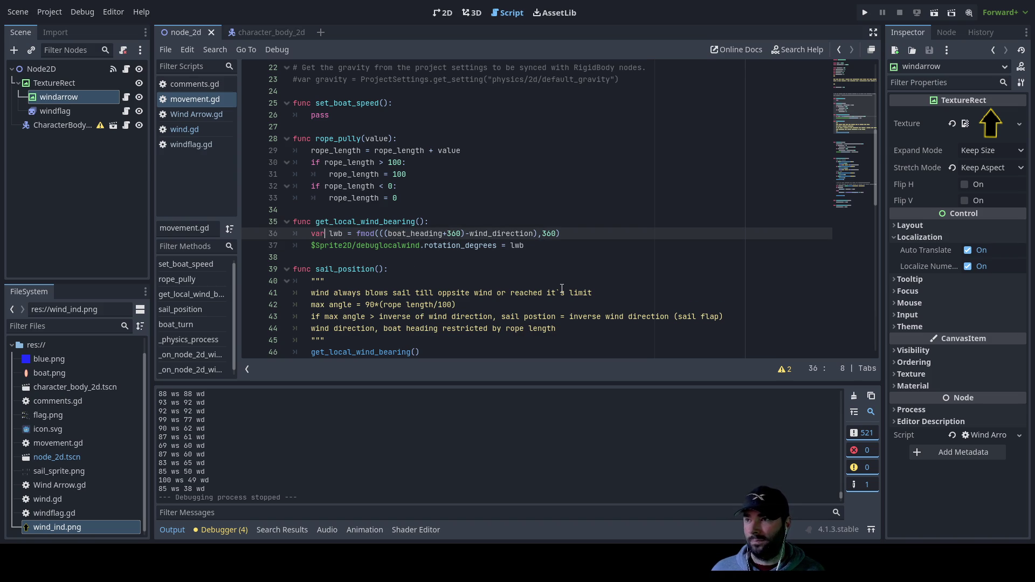
key("Delete")
key("Delete")
key("Delete")
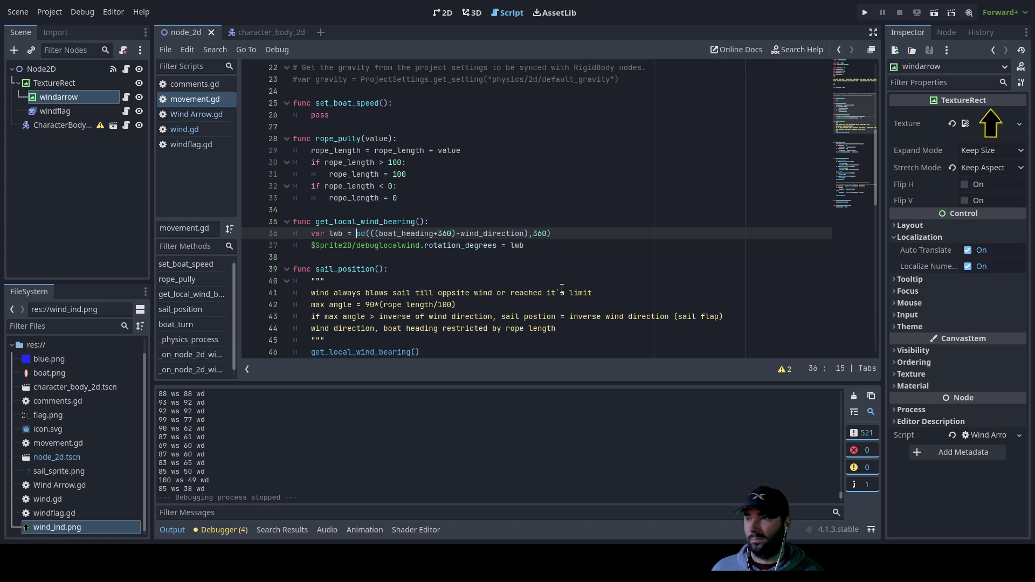
key("Delete")
key("Right")
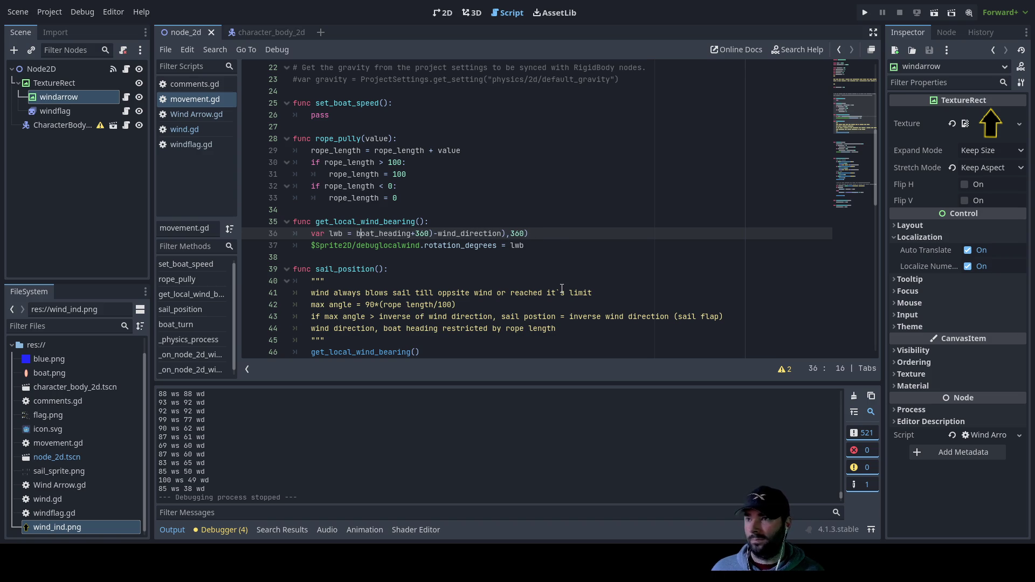
key("Delete")
key("Delete")
key("Delete")
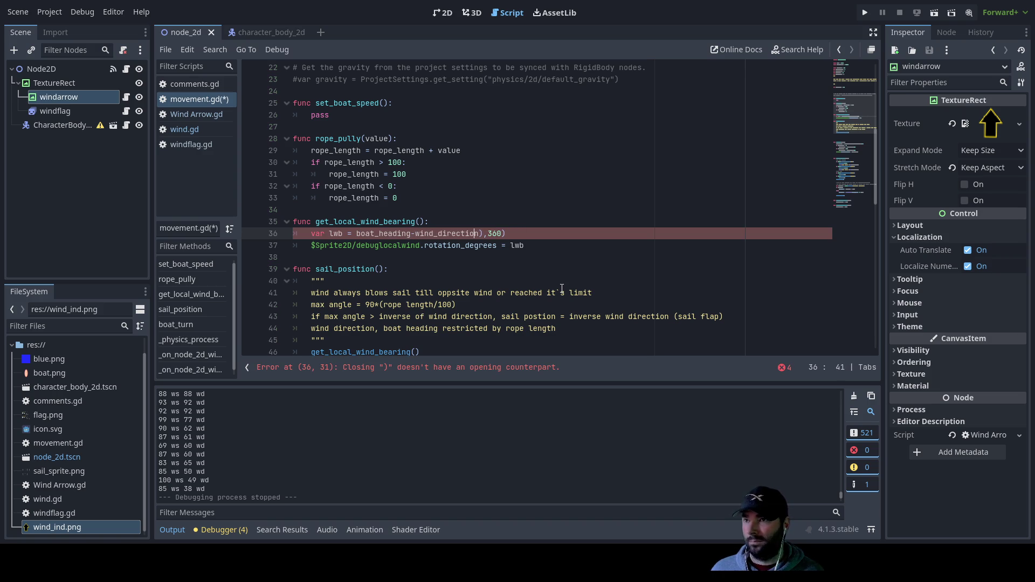
key("Delete")
key("Delete")
key("Delete")
Add an 'if lwb < 0:' check that sets lwb = lwb+360
key("Return")
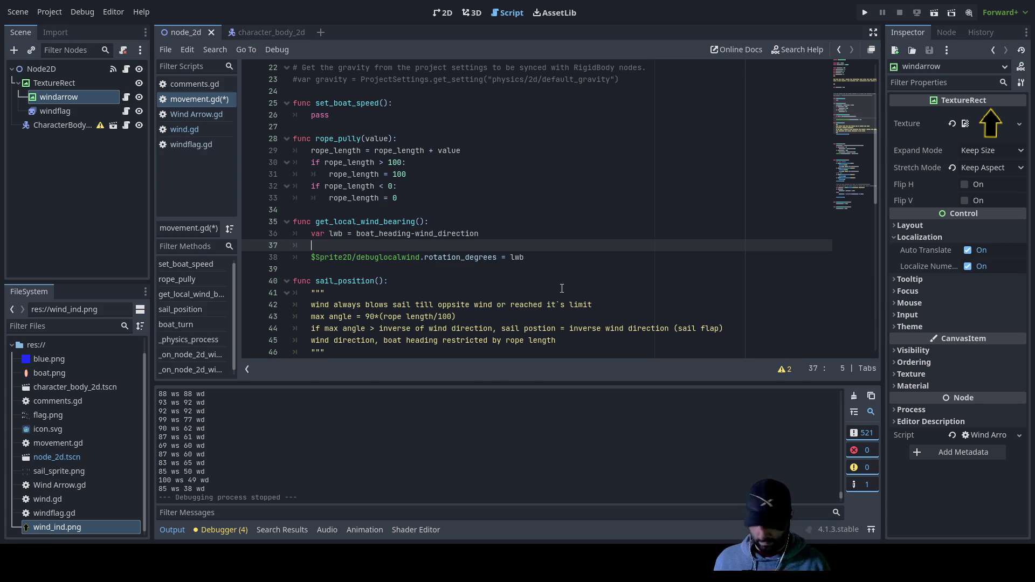
type("if ")
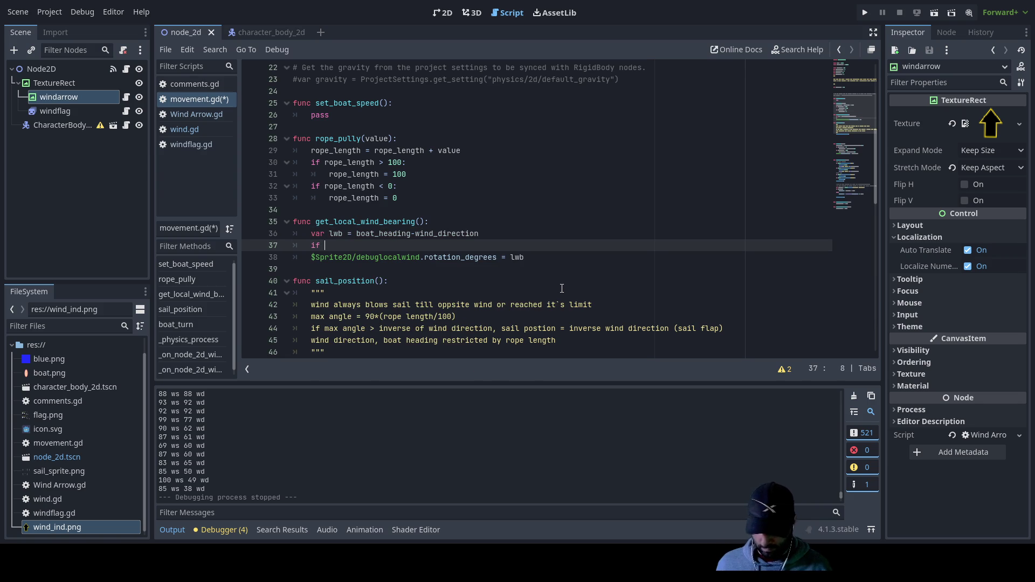
type("lwb ")
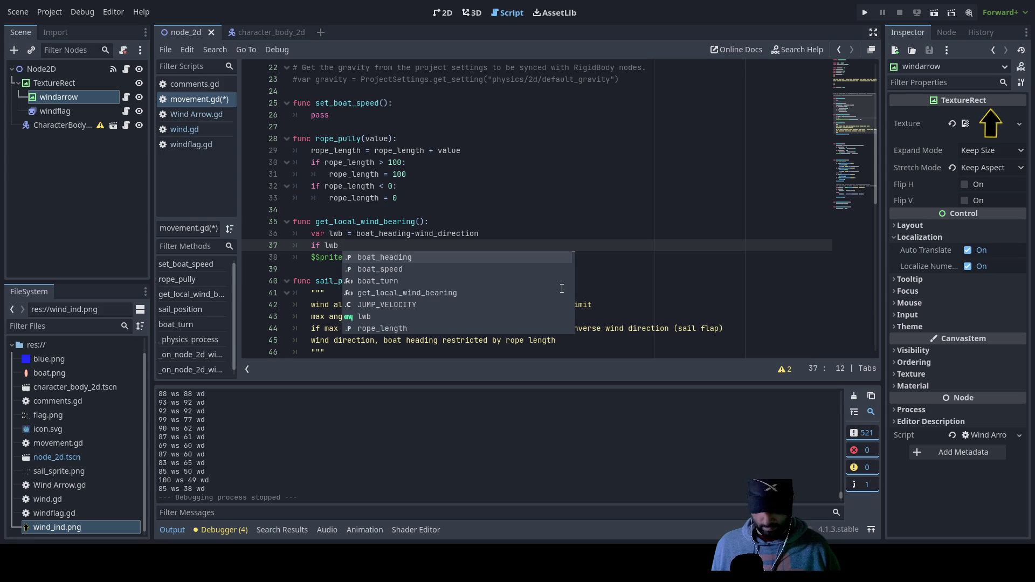
type("< 0:")
key("Return")
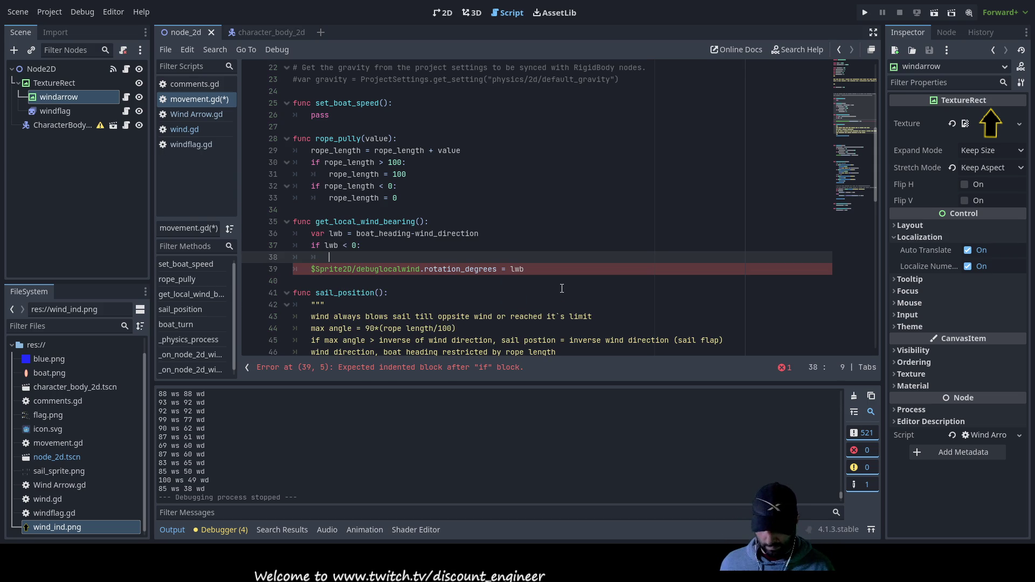
type("lwb")
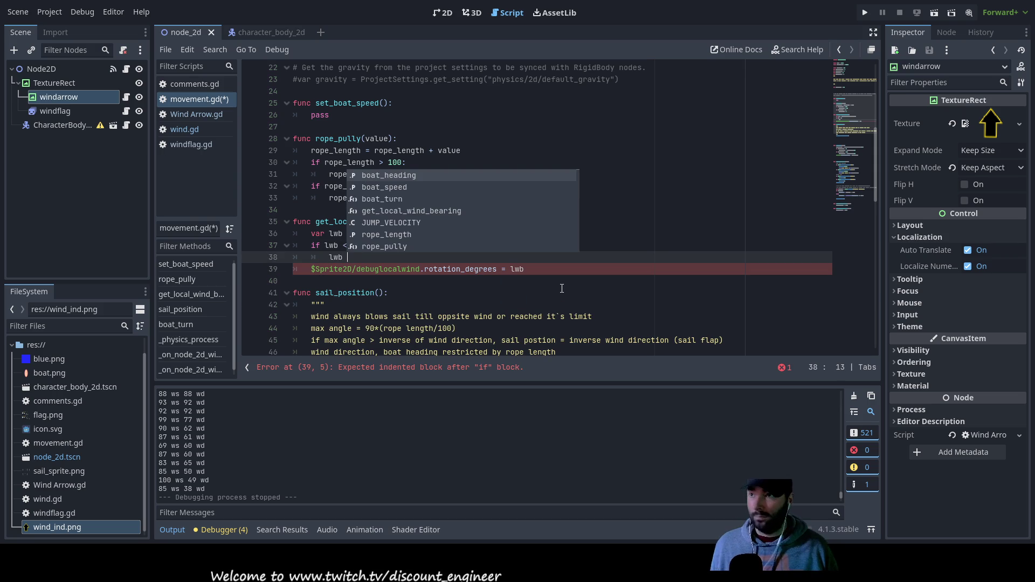
type(" = lw")
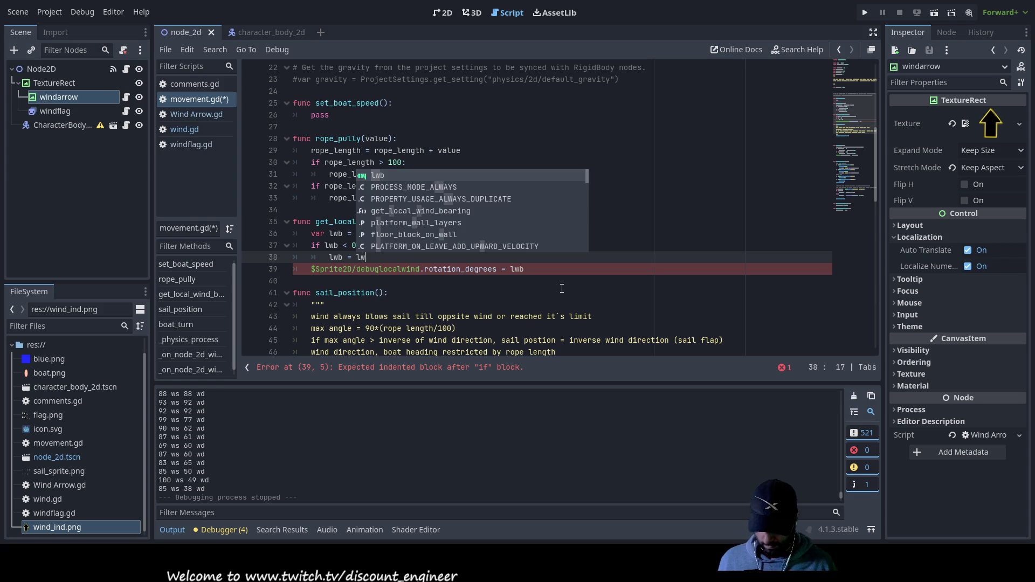
type("b+")
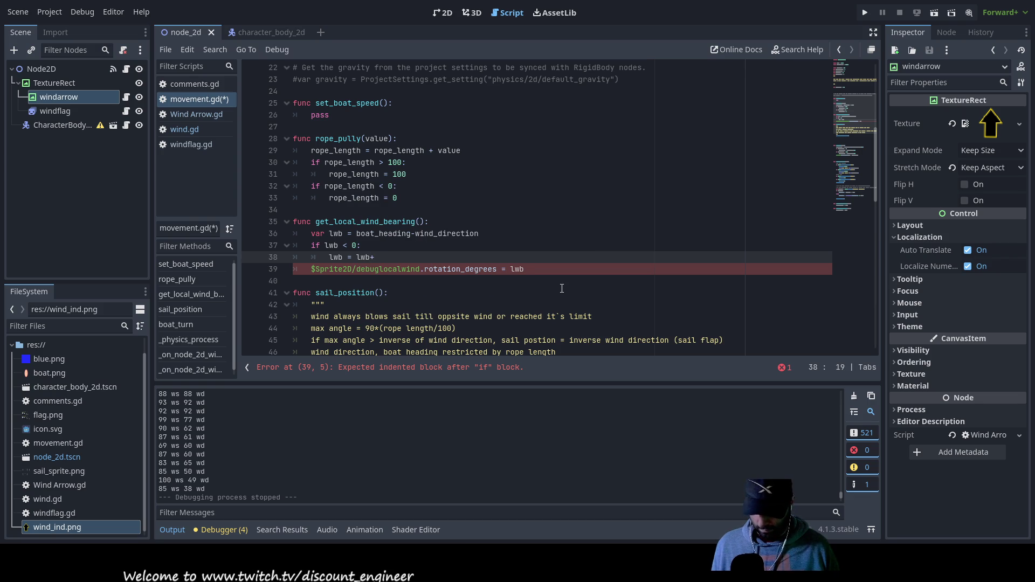
type("360")
Add an 'if lwb > 360:' check that subtracts 360 from lwb, then run the game
key("Return")
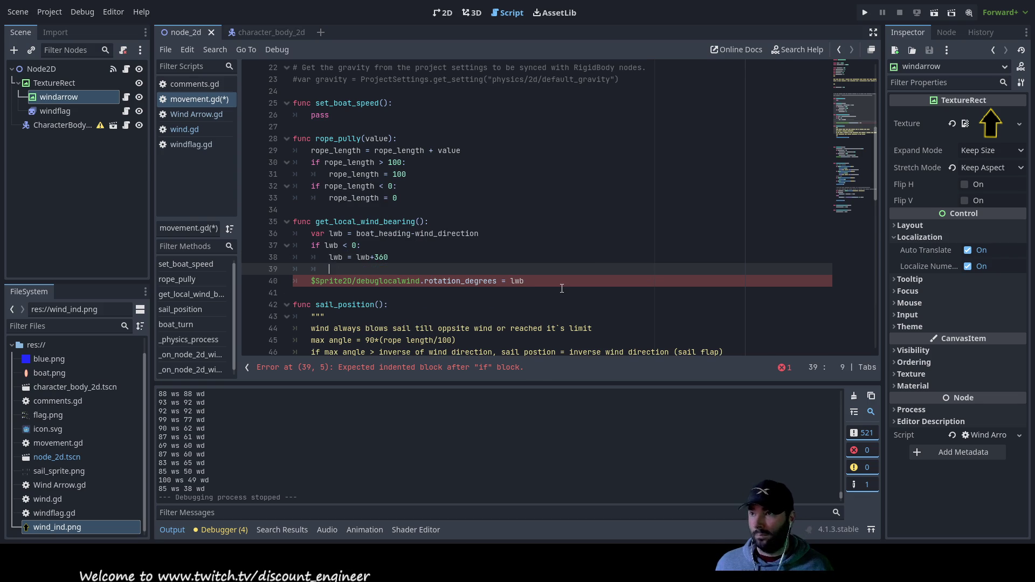
key("BackSpace")
type("if lwb ")
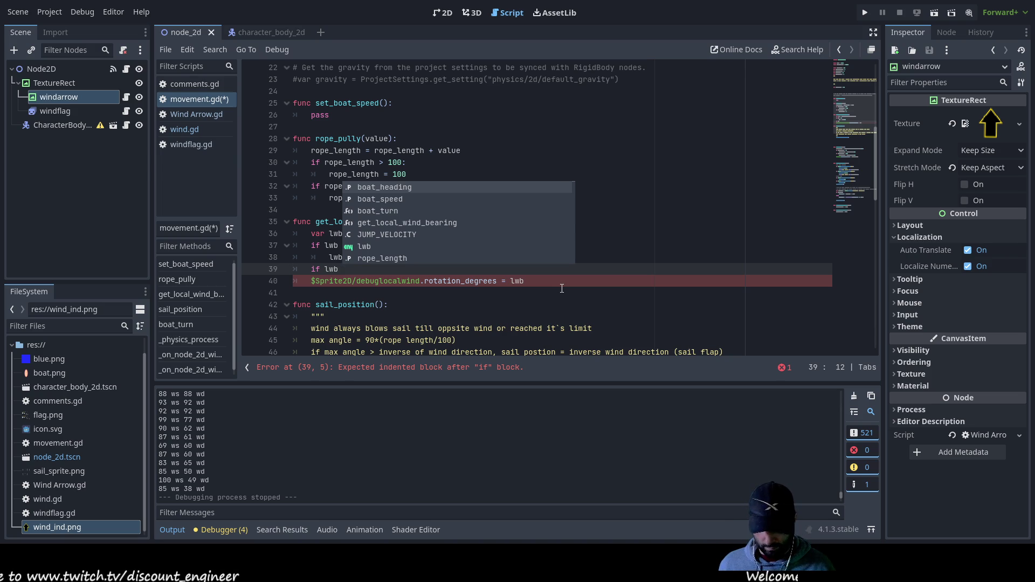
type(">  360")
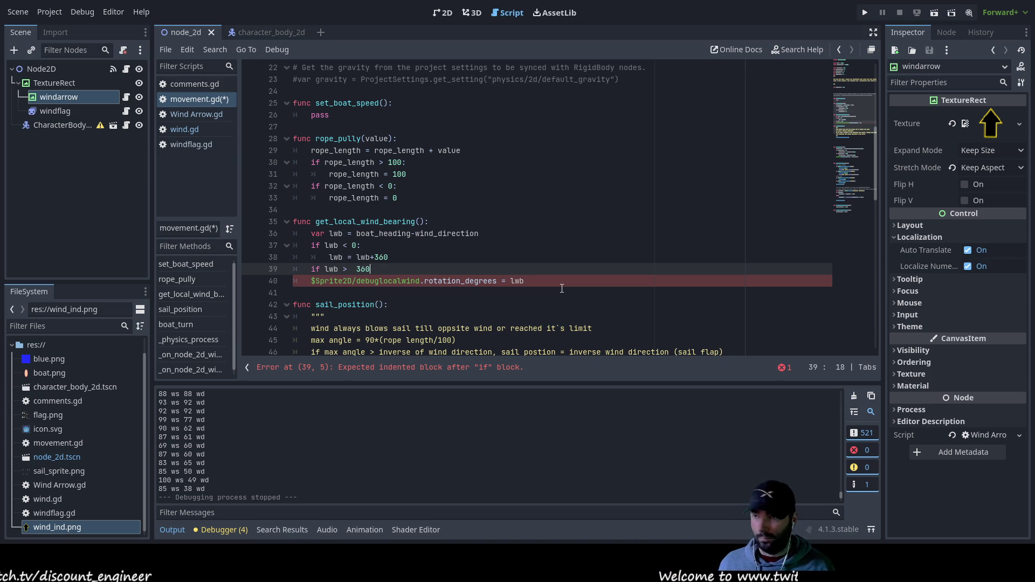
type(":")
key("Return")
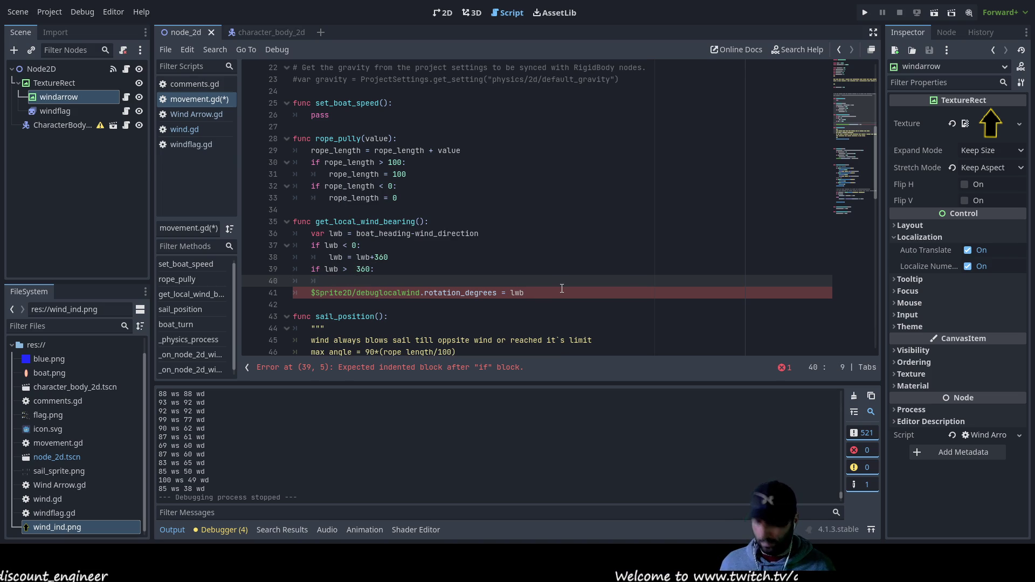
type("lwb = ")
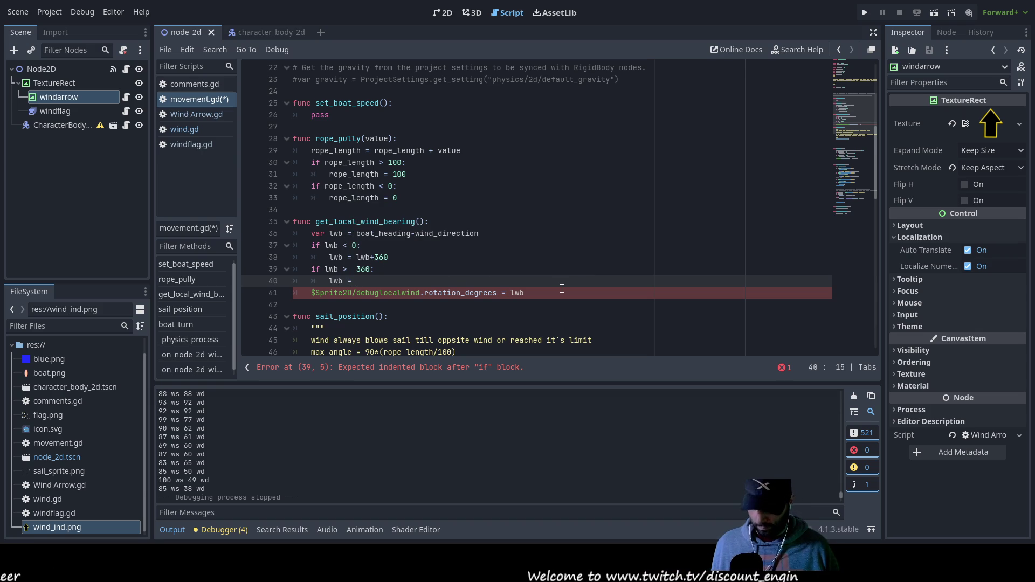
type("3wb")
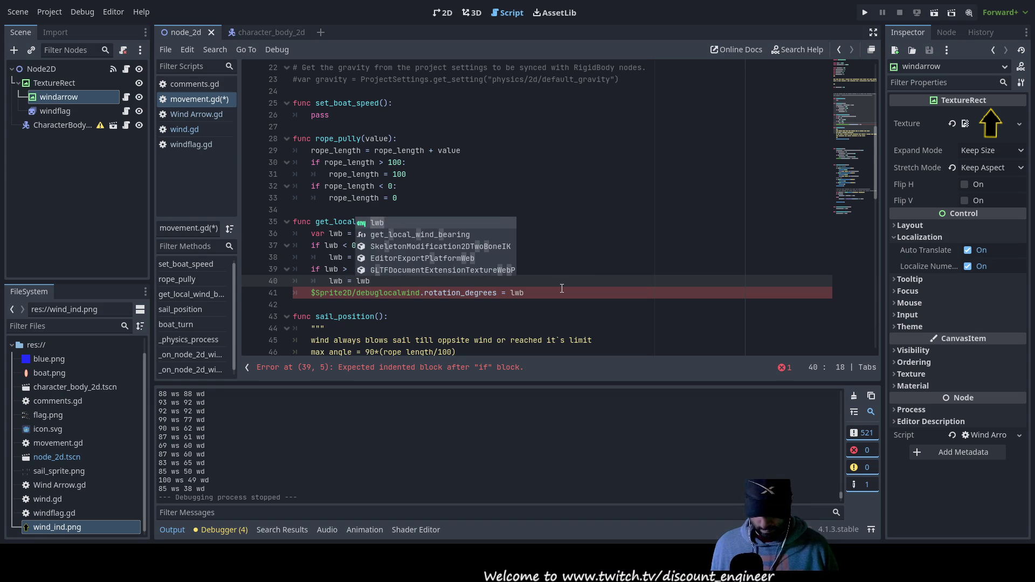
type("-360")
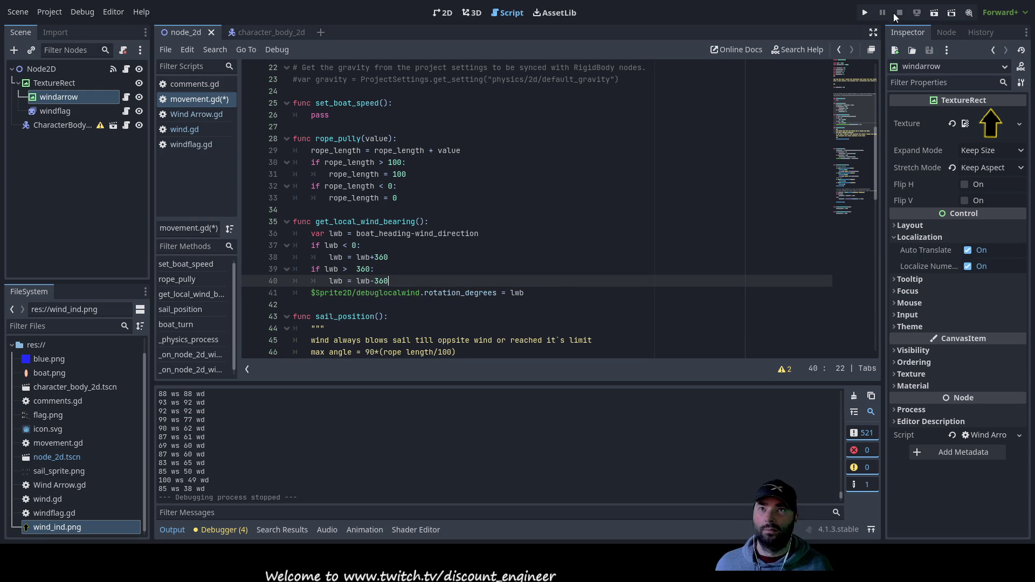
key("F5")
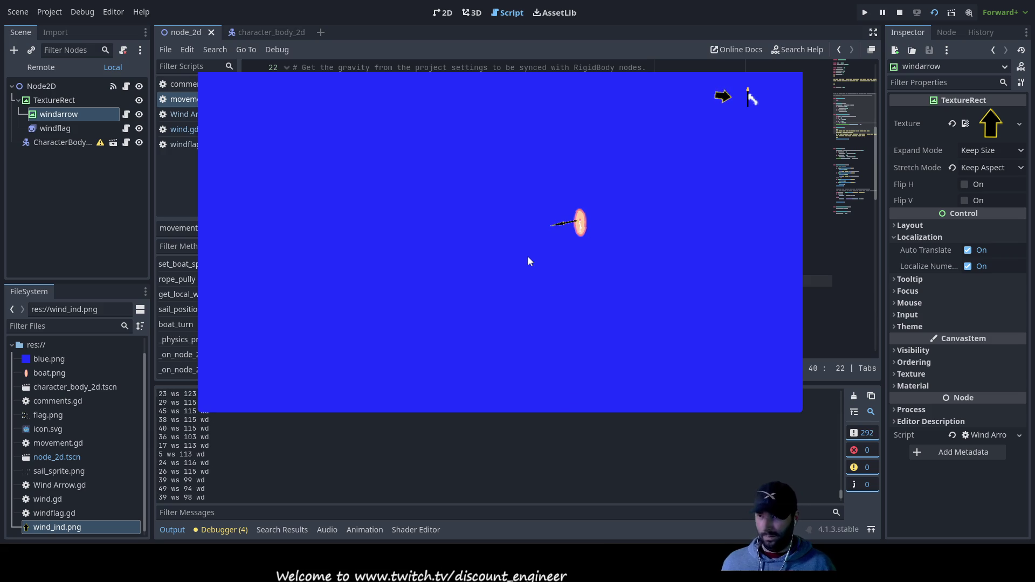
Stop the running game after watching the wind arrow
key("F8")
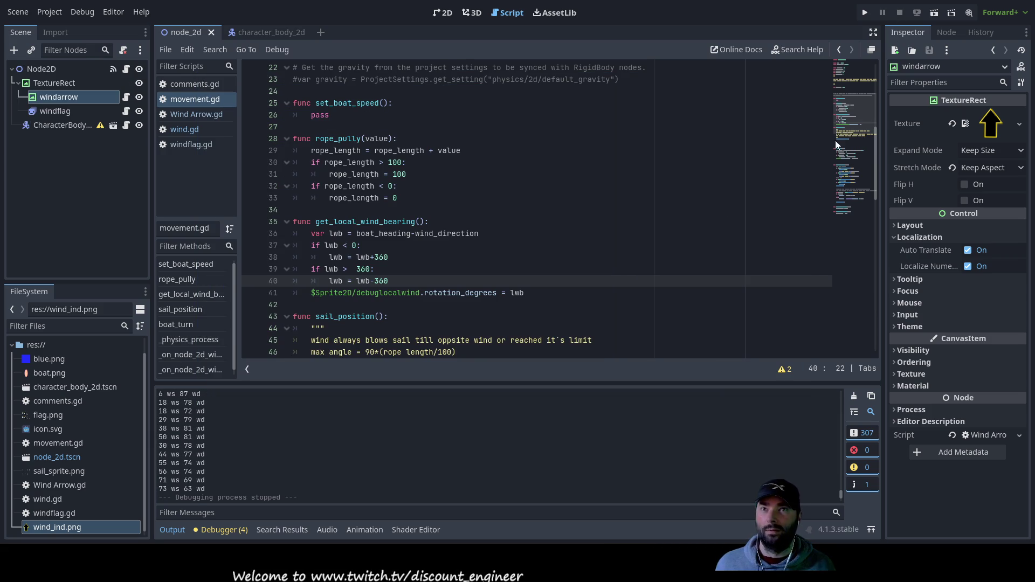
Move 'boat_heading-' after 'wind_direction-' on line 36, then run the scene
left_click(412, 233)
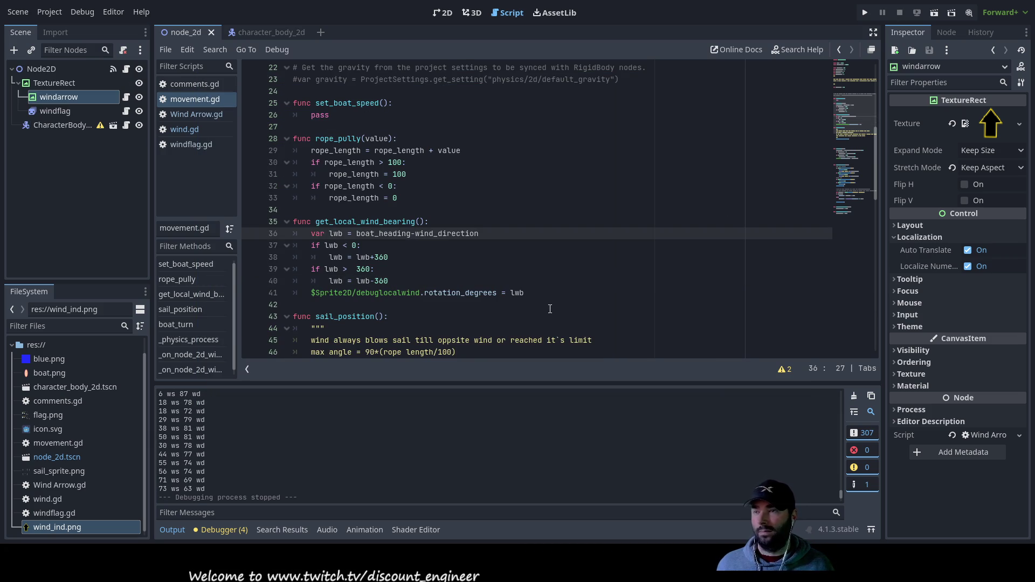
key("shift+Right")
key("shift+Right")
key("shift+Right")
key("ctrl+c")
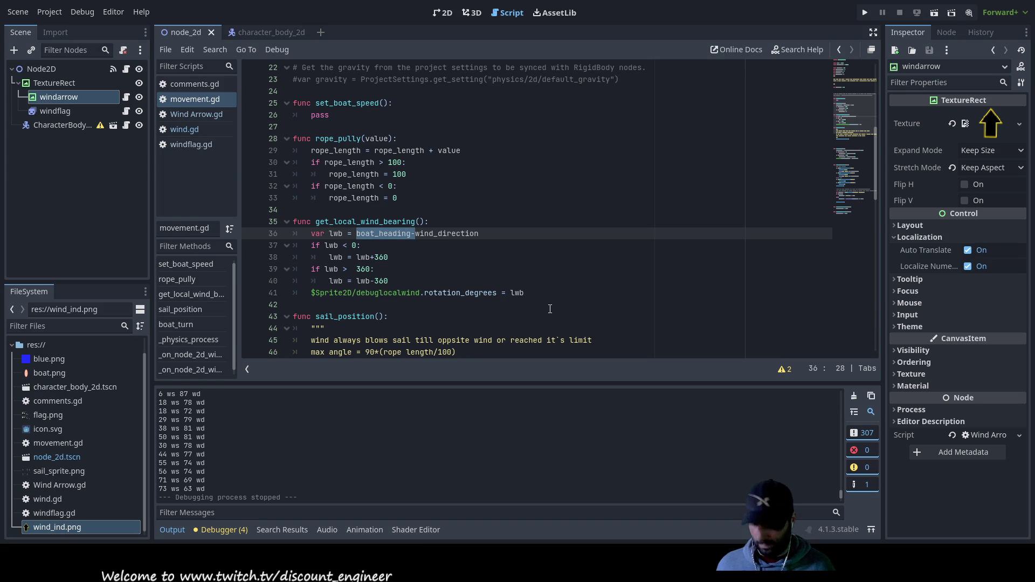
key("Delete")
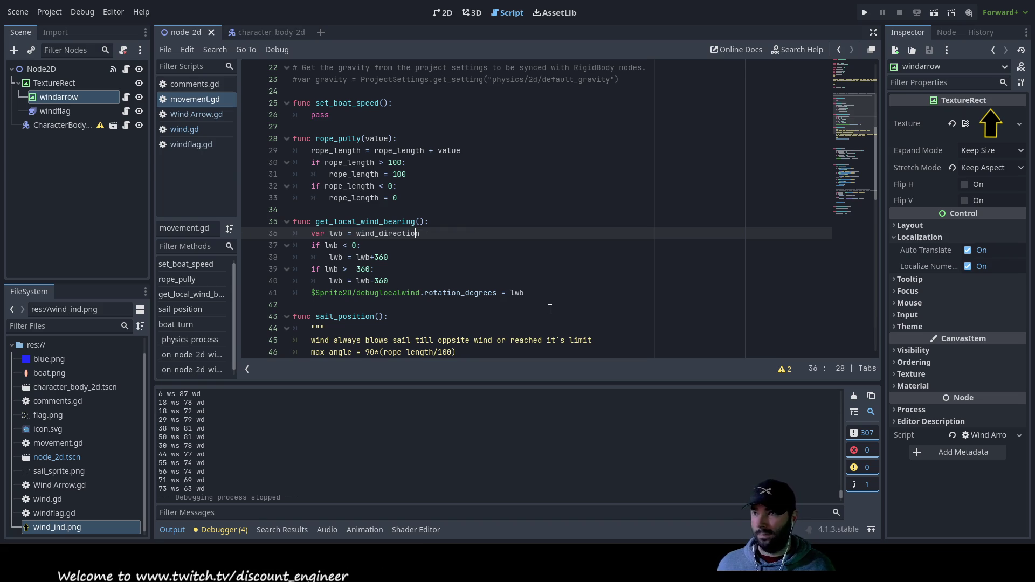
type("-")
key("ctrl+v")
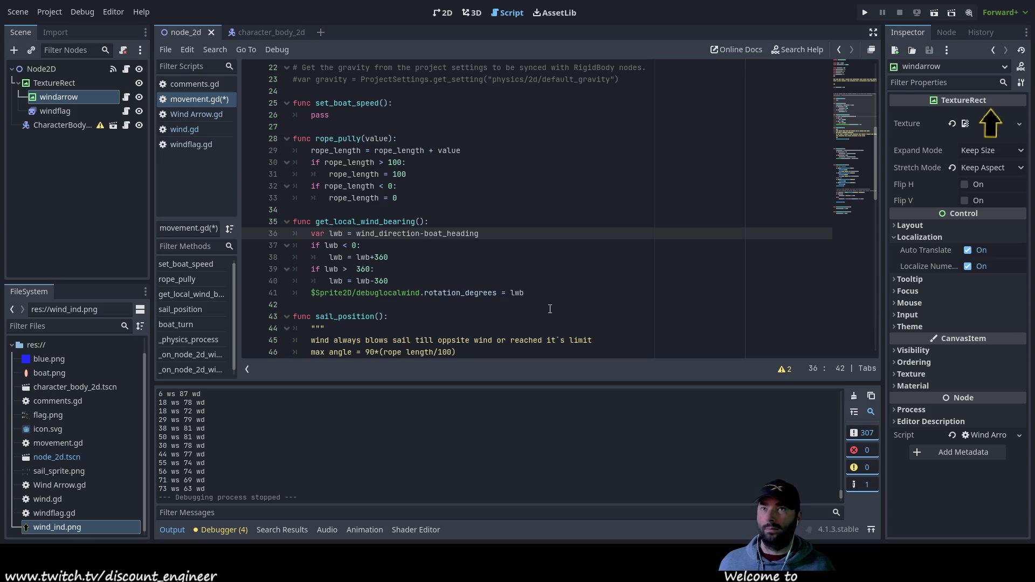
left_click(935, 13)
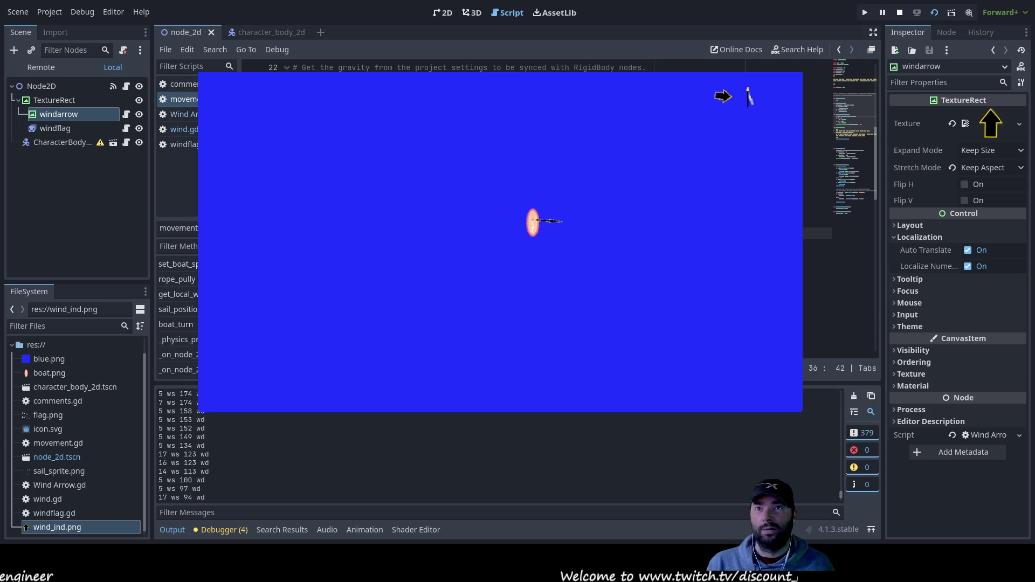
Stop the game and hide the CharacterBody node in the scene tree
key("F8")
left_click(139, 125)
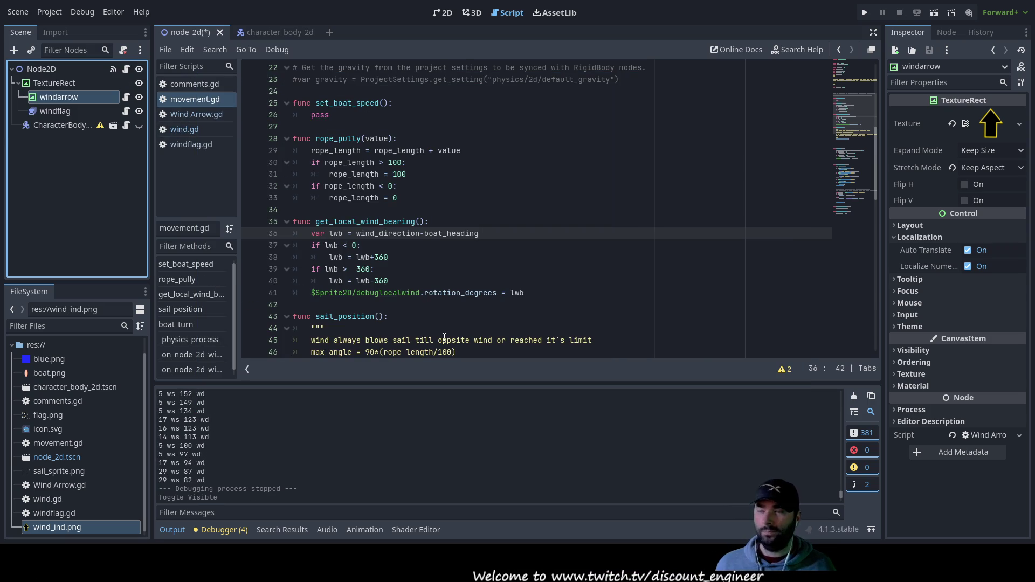
Add an indented '# add Stuff here !!!' comment below the arrow rotation line and save
scroll(426, 334, "down", 2)
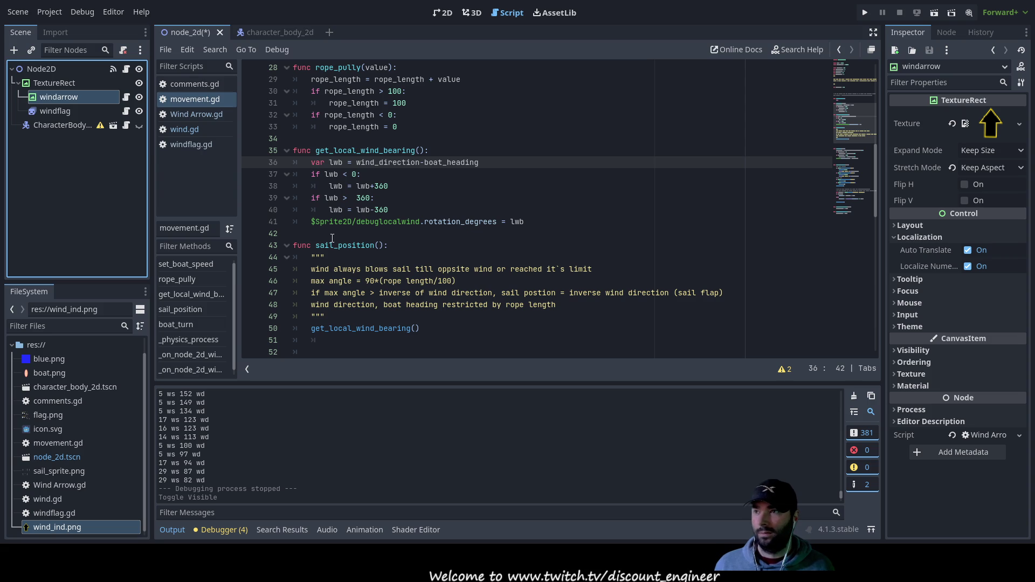
left_click(330, 221)
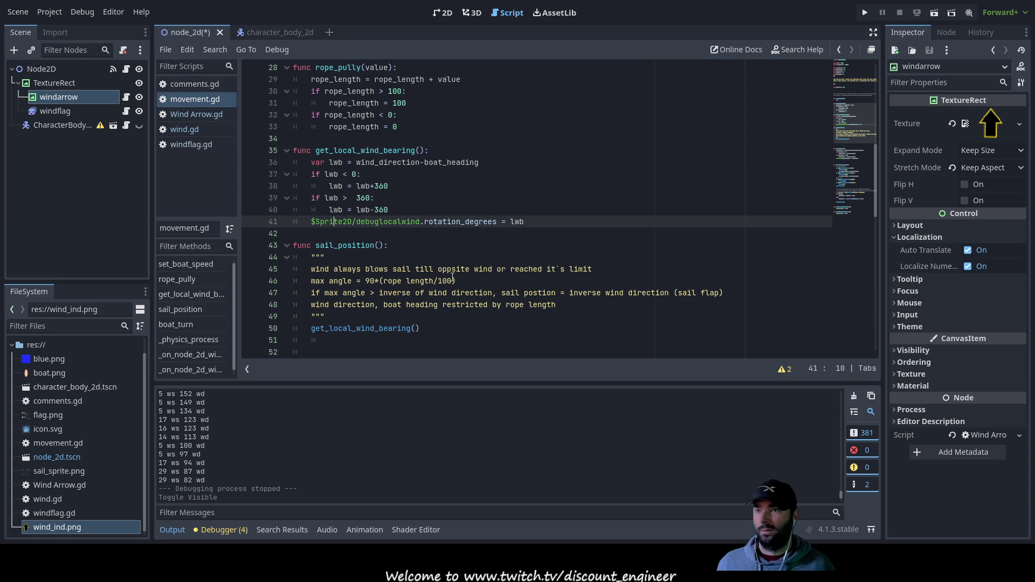
key("Right")
key("Right")
key("Right")
key("Down")
key("Down")
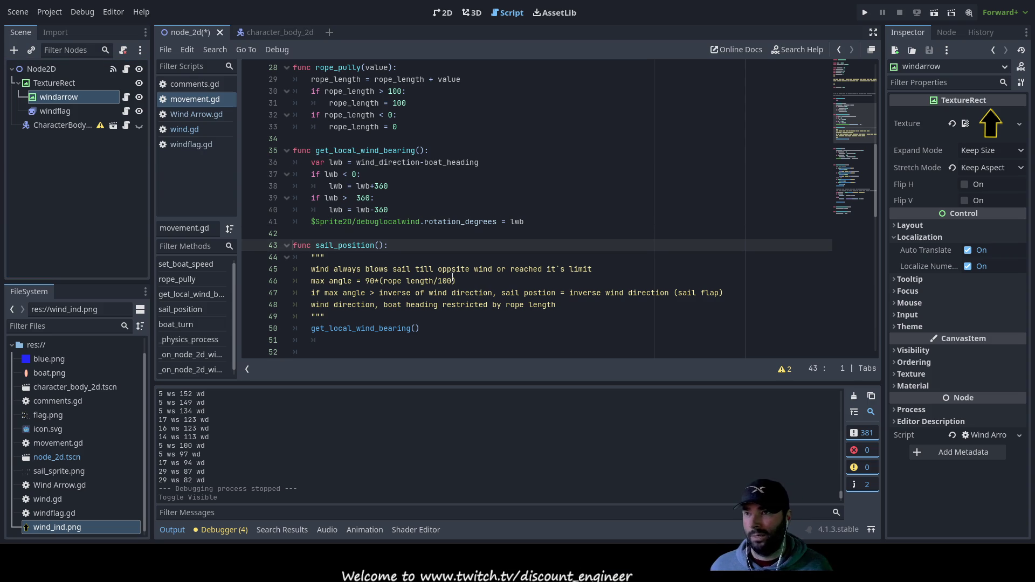
key("Up")
key("Return")
key("Up")
key("Tab")
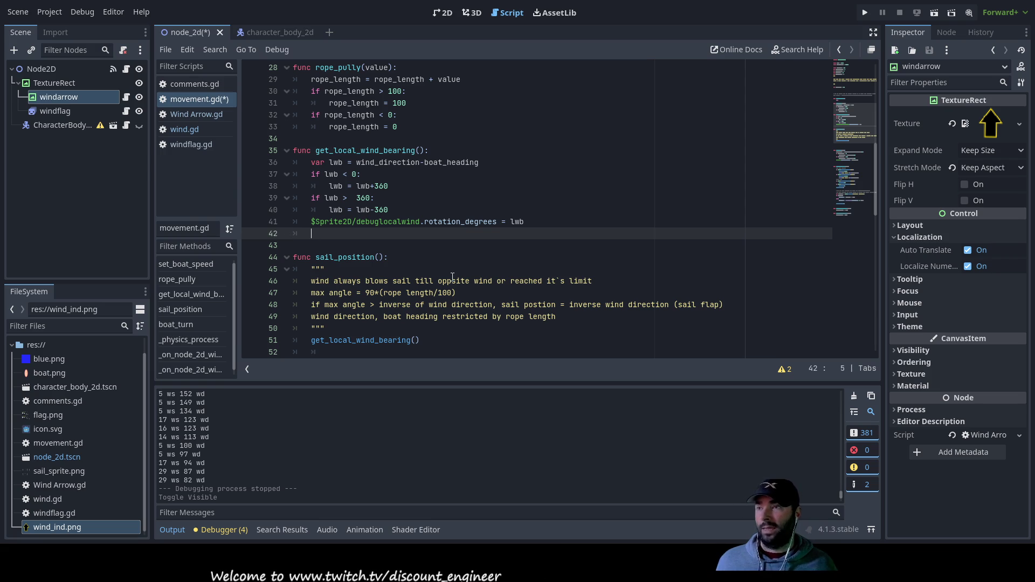
type("# add")
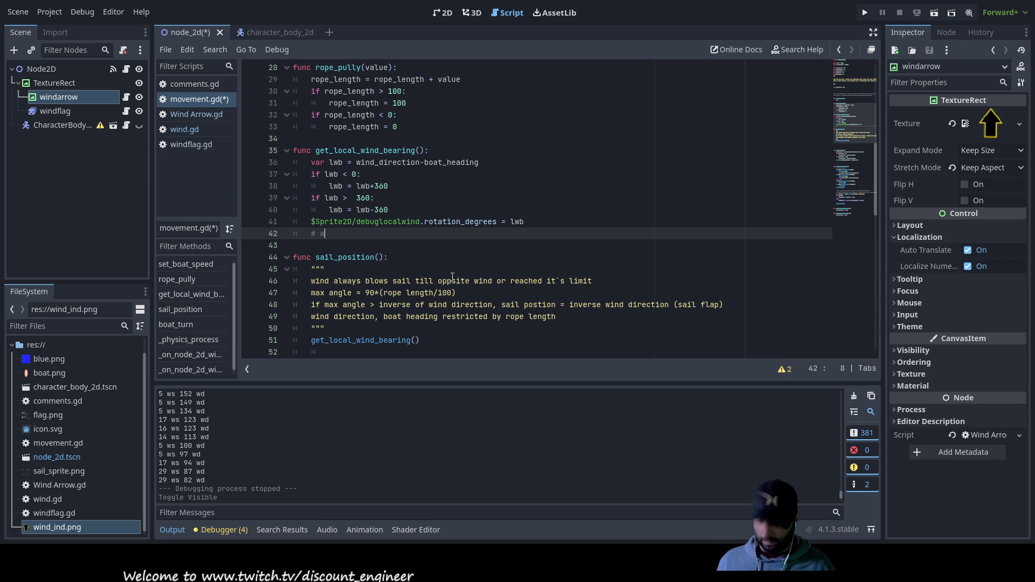
type(" S")
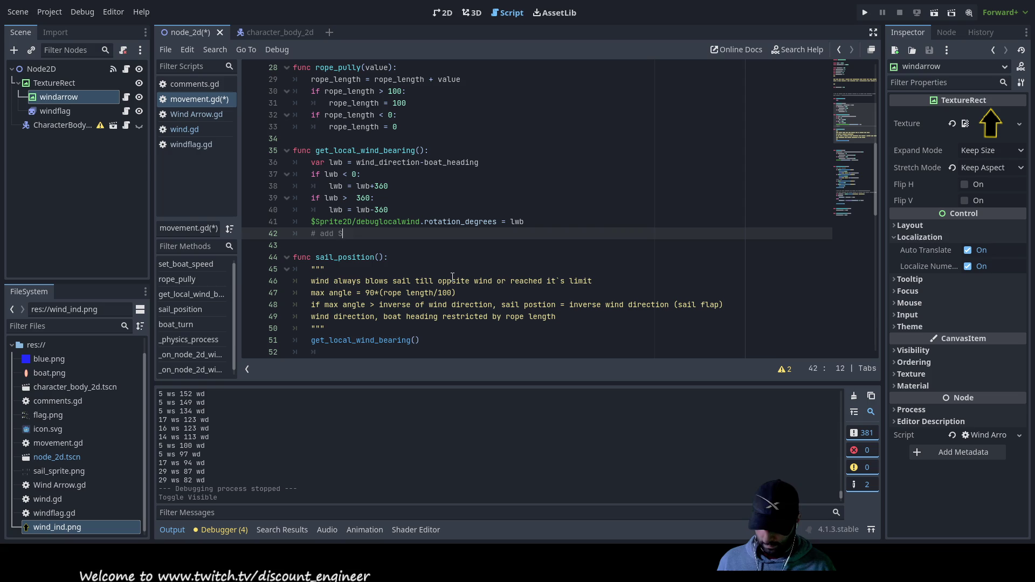
type("tuff ")
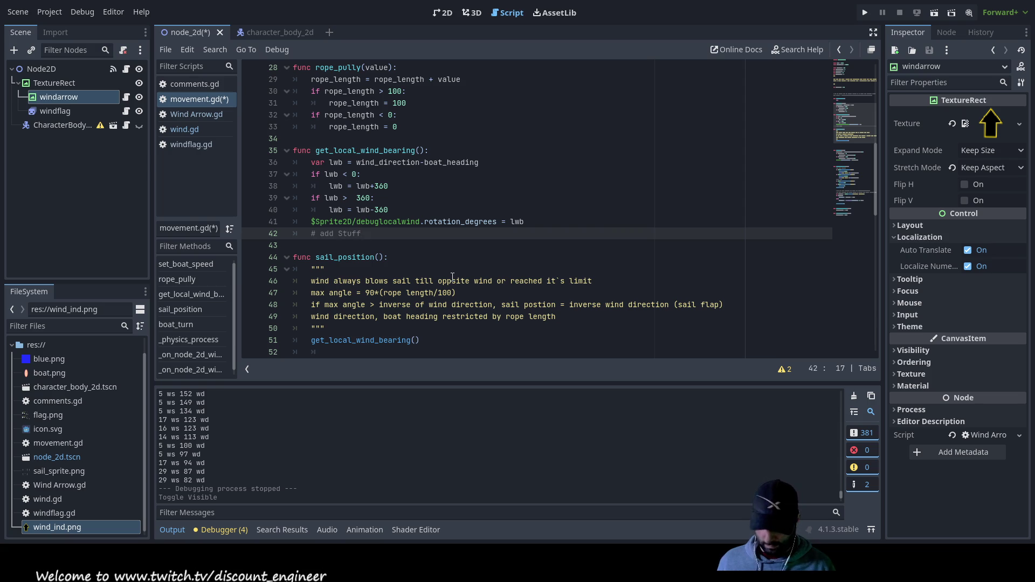
type("here !")
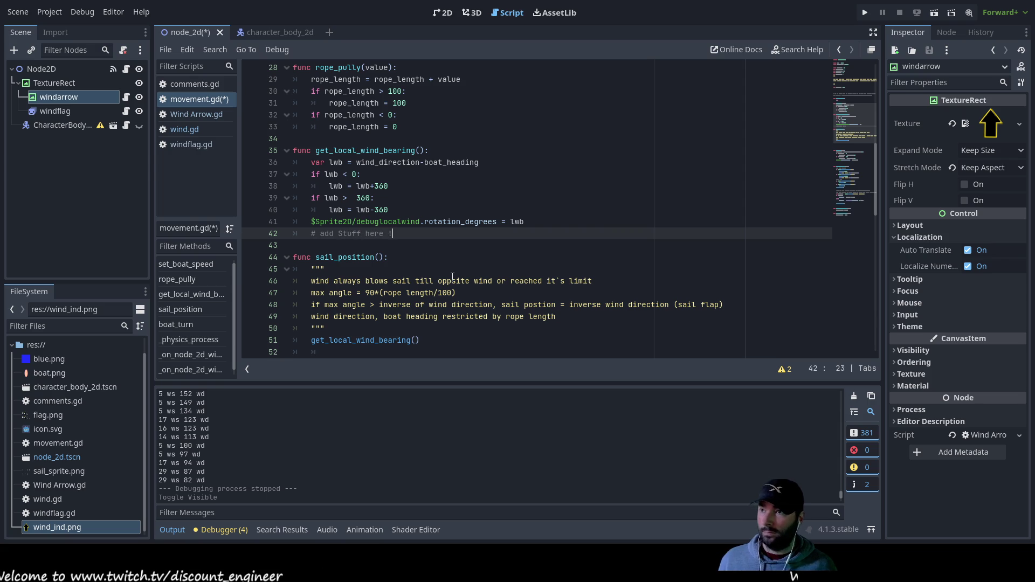
type("!!!!!!!!!!!!!!!!!!!!!!!!!!!!!!!!!!!!!!!!")
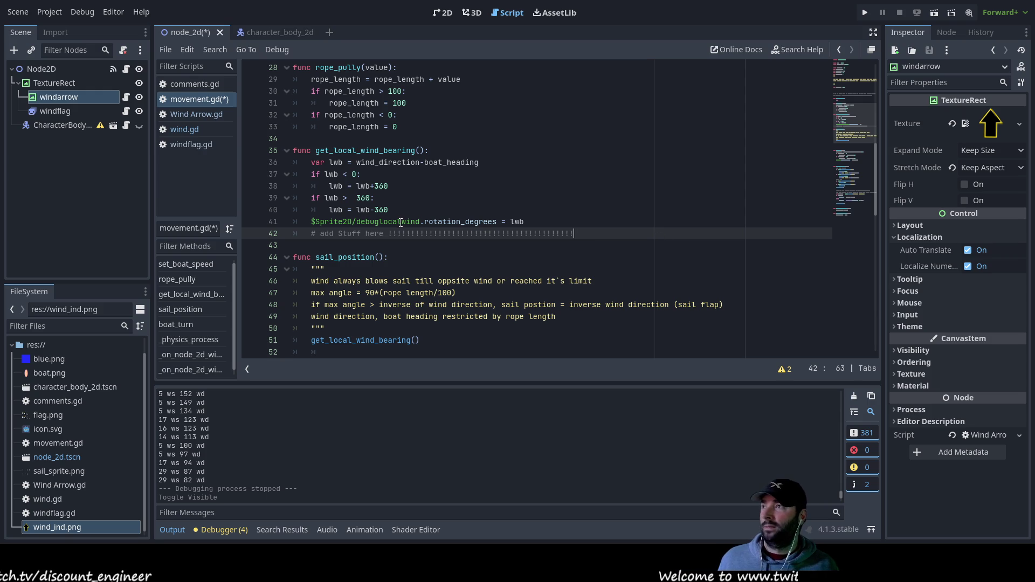
key("ctrl+s")
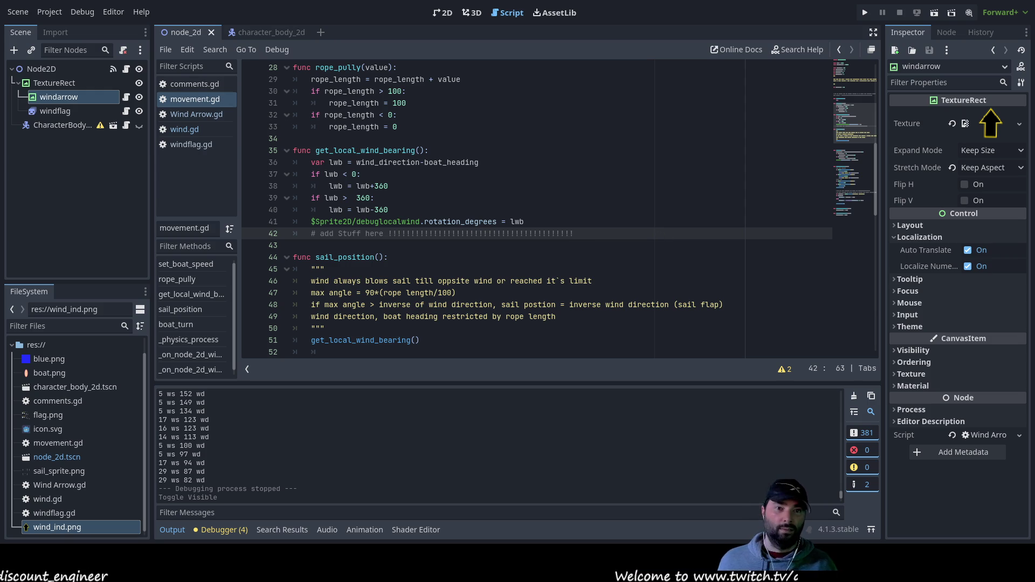